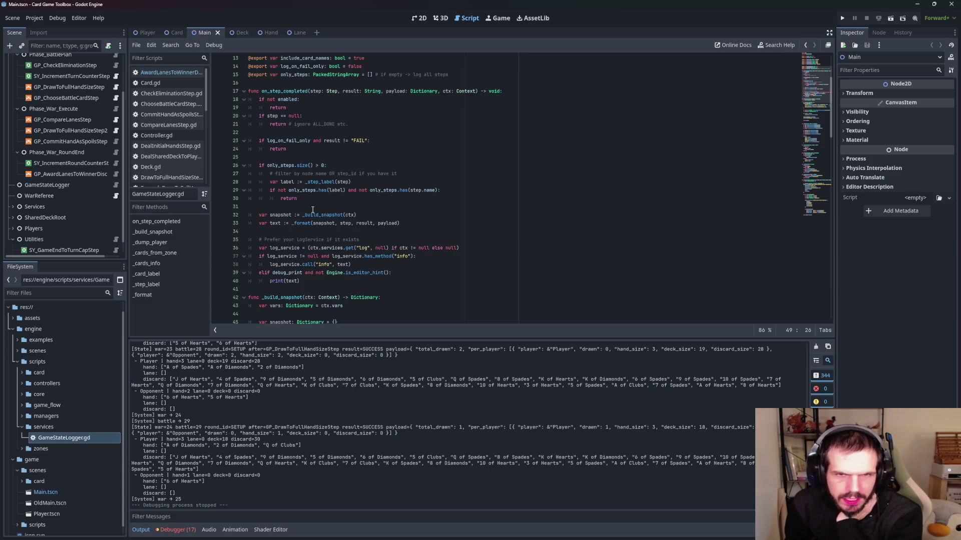
- Scroll GameStateLogger.gd to its first line, widen the script list and enlarge the code area
{"action": "scroll", "coordinate": [307, 216], "scroll_direction": "up", "scroll_amount": 4}
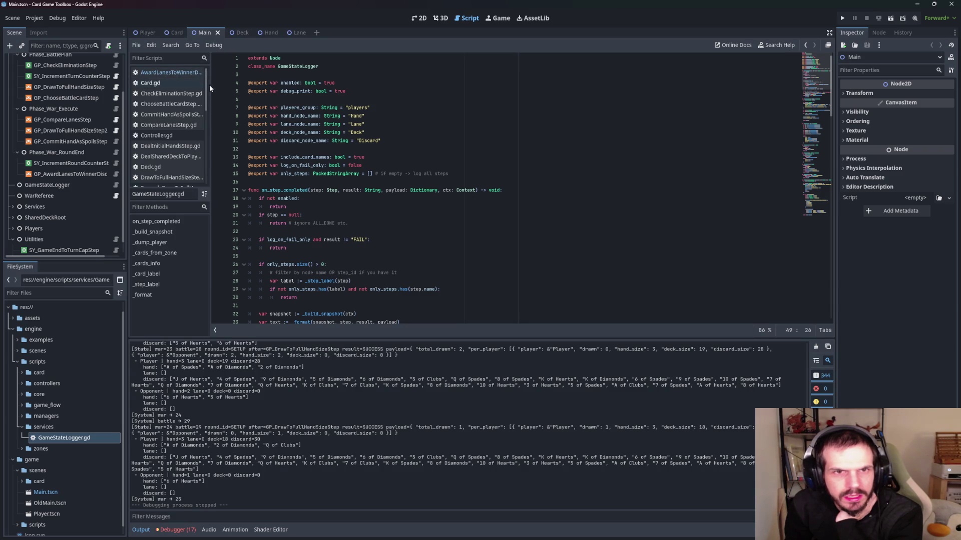
{"action": "left_click_drag", "start_coordinate": [210, 85], "coordinate": [278, 90]}
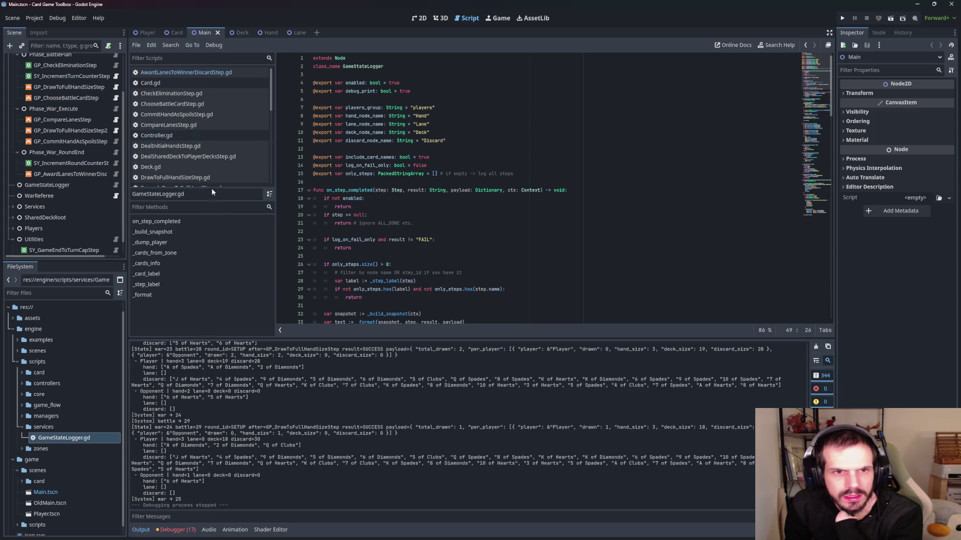
{"action": "left_click_drag", "start_coordinate": [274, 335], "coordinate": [247, 440]}
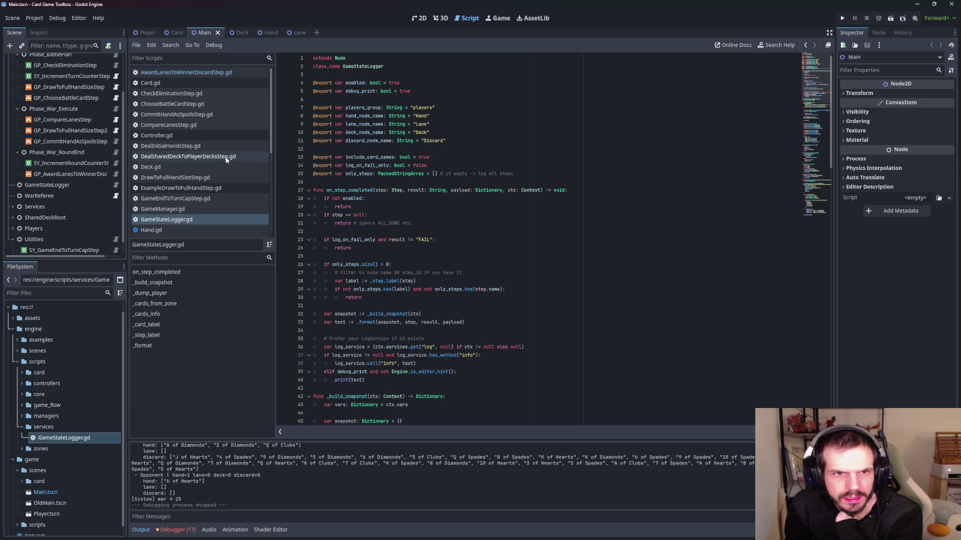
{"action": "left_click", "coordinate": [202, 209]}
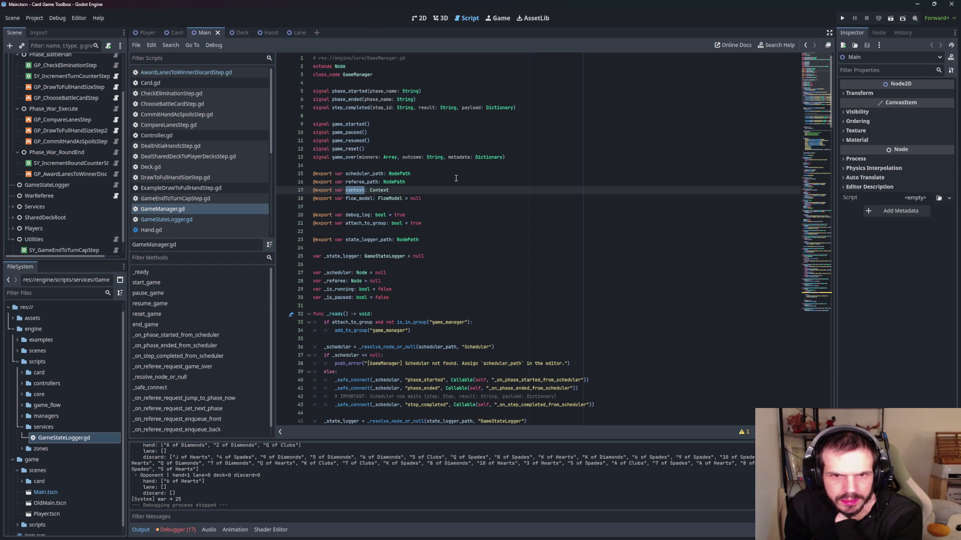
{"action": "scroll", "coordinate": [455, 178], "scroll_direction": "down", "scroll_amount": 5}
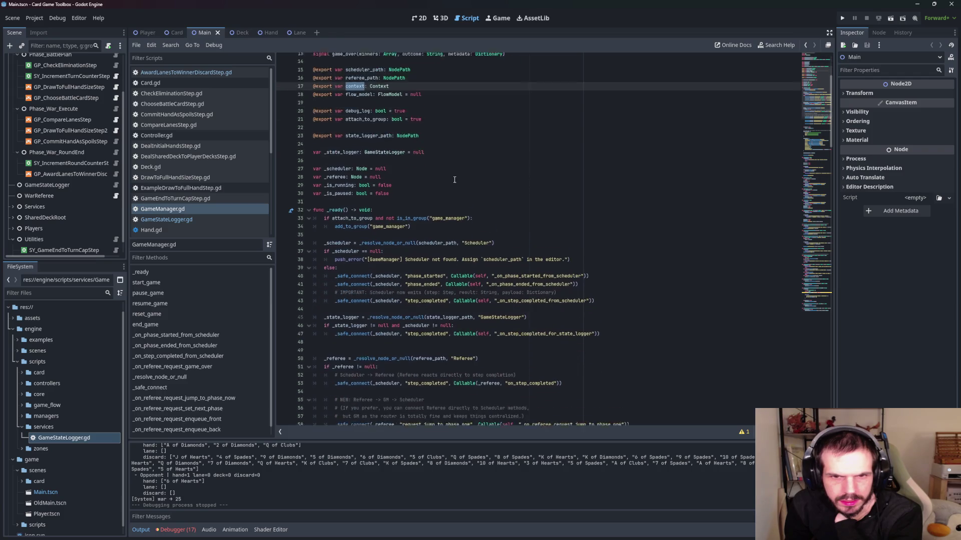
{"action": "scroll", "coordinate": [455, 180], "scroll_direction": "down", "scroll_amount": 1}
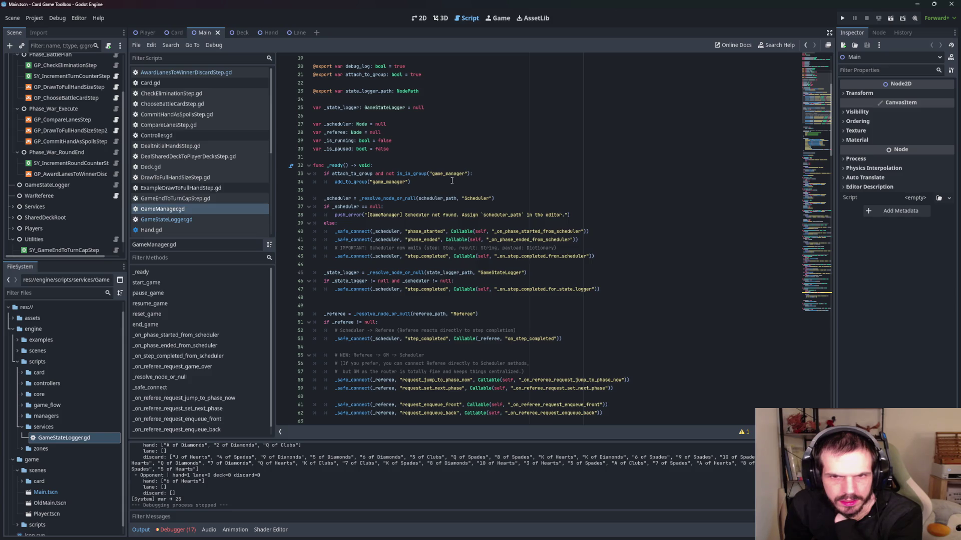
{"action": "left_click", "coordinate": [471, 150]}
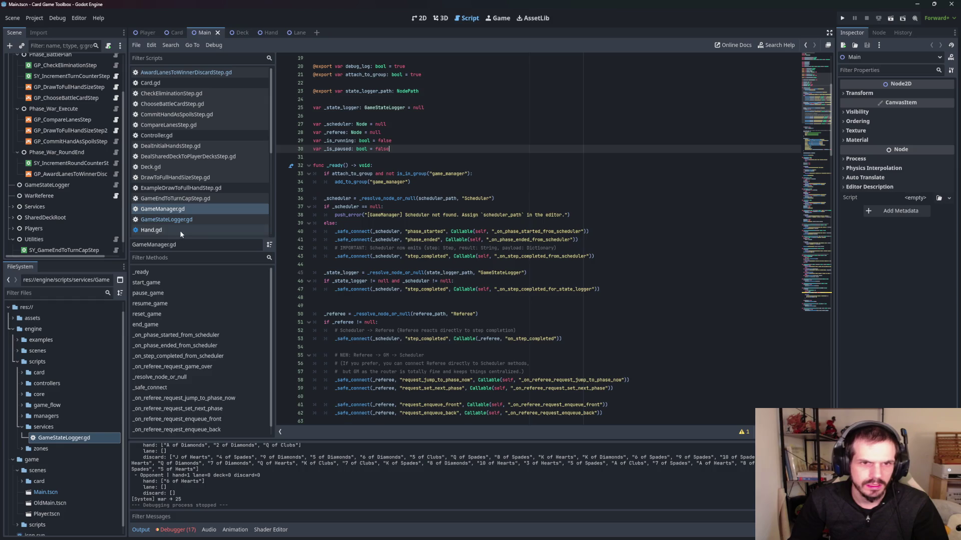
{"action": "left_click", "coordinate": [166, 220]}
- Highlight current_round_id on line 49 of _build_snapshot, then switch to GameManager.gd
{"action": "scroll", "coordinate": [505, 216], "scroll_direction": "down", "scroll_amount": 7}
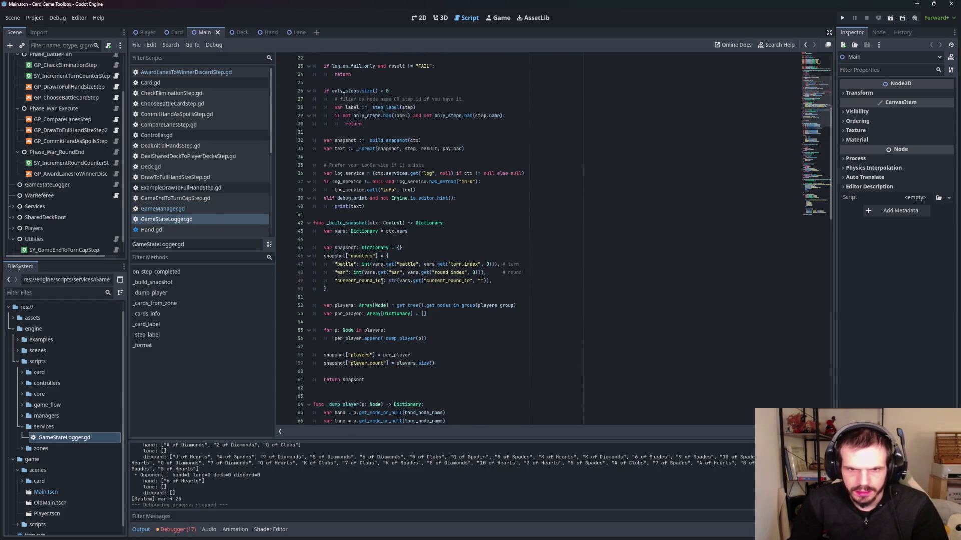
{"action": "left_click_drag", "start_coordinate": [382, 282], "coordinate": [337, 283]}
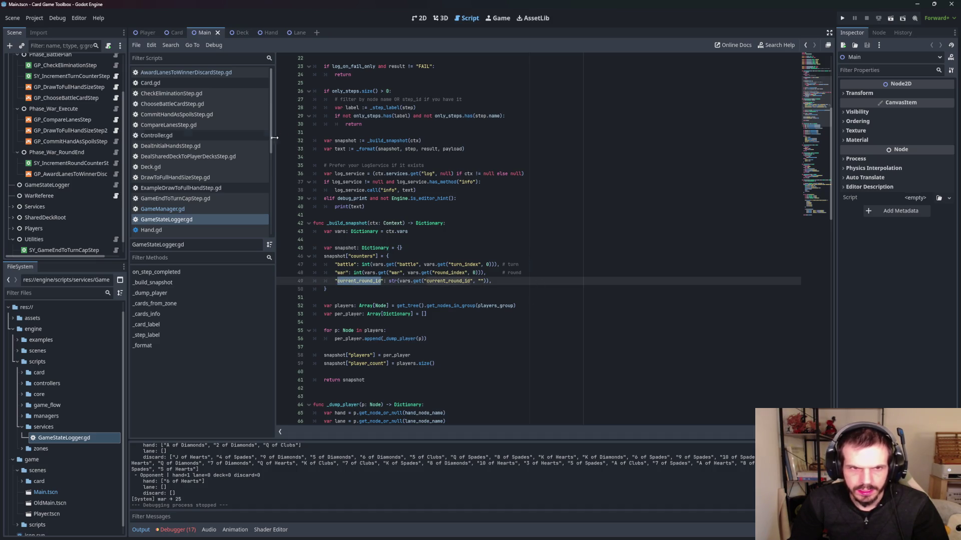
{"action": "scroll", "coordinate": [189, 188], "scroll_direction": "down", "scroll_amount": 1}
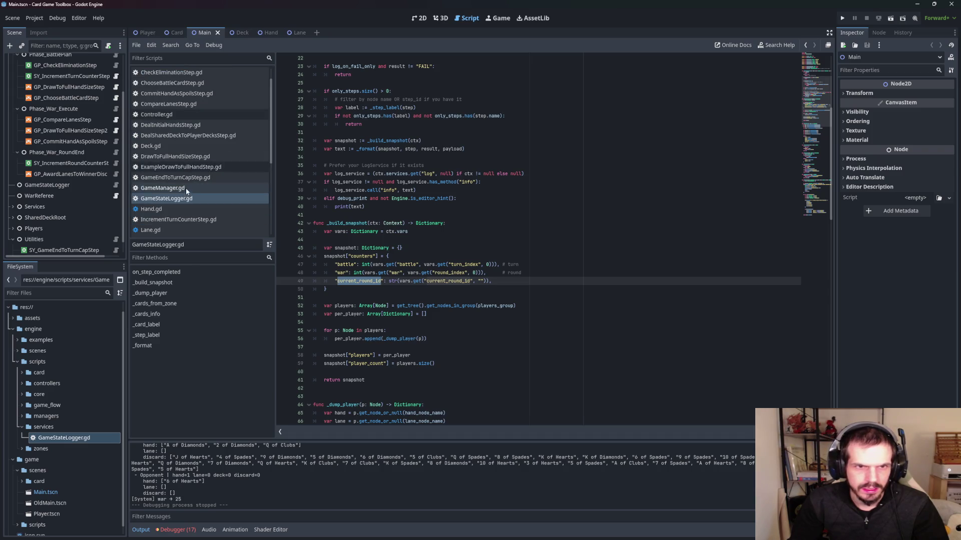
{"action": "left_click", "coordinate": [185, 189]}
- Search GameManager.gd for current_round_id and read the context.vars setup around line 87
{"action": "key", "text": "ctrl+f"}
{"action": "type", "text": "current_round_id"}
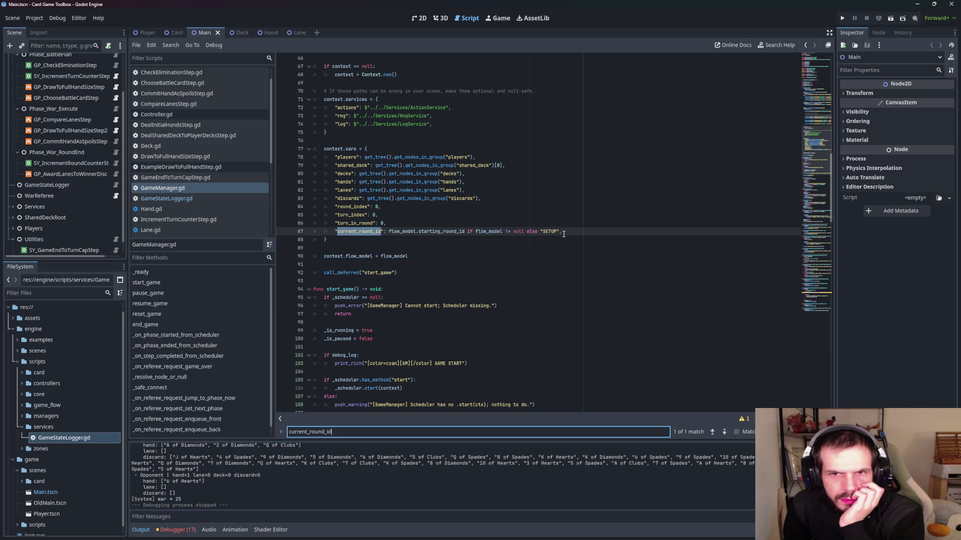
{"action": "scroll", "coordinate": [563, 233], "scroll_direction": "up", "scroll_amount": 4}
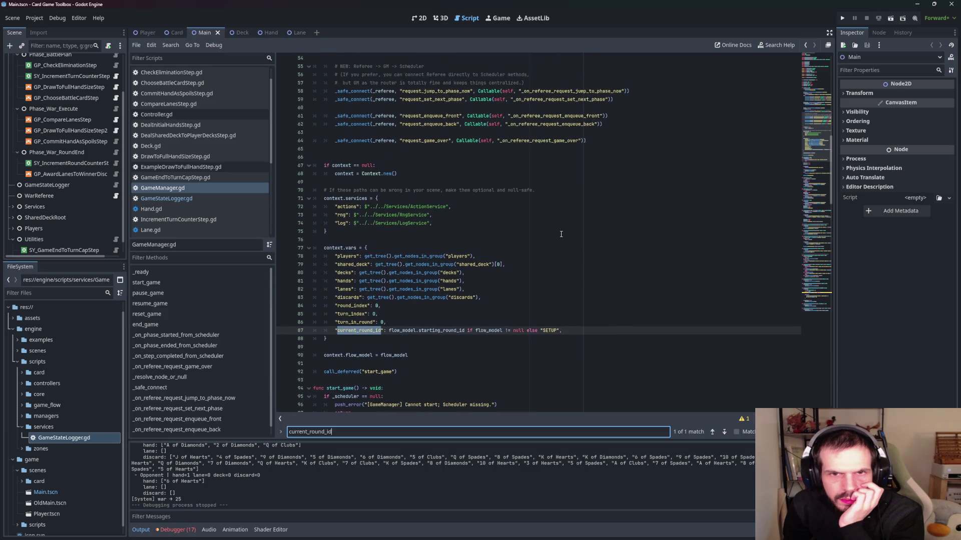
{"action": "scroll", "coordinate": [560, 233], "scroll_direction": "up", "scroll_amount": 7}
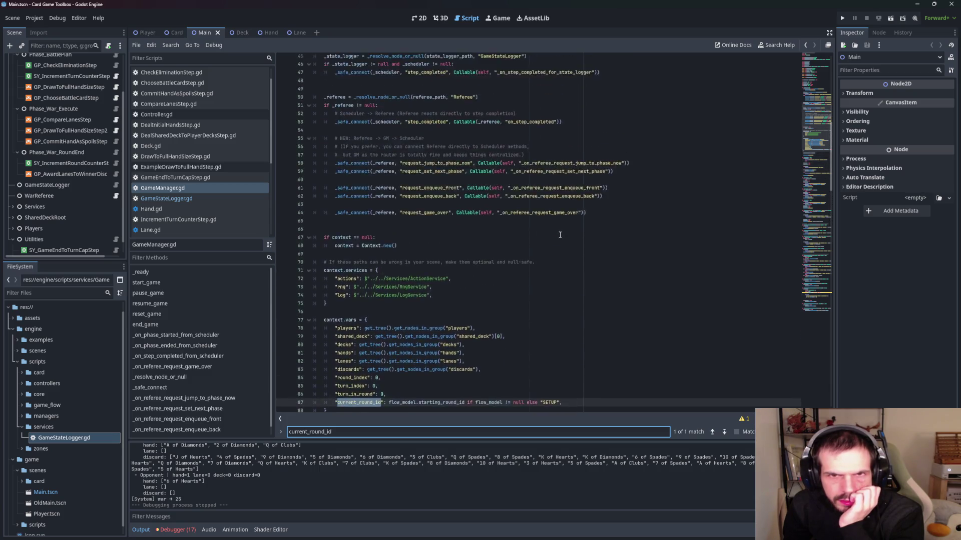
{"action": "scroll", "coordinate": [560, 235], "scroll_direction": "up", "scroll_amount": 7}
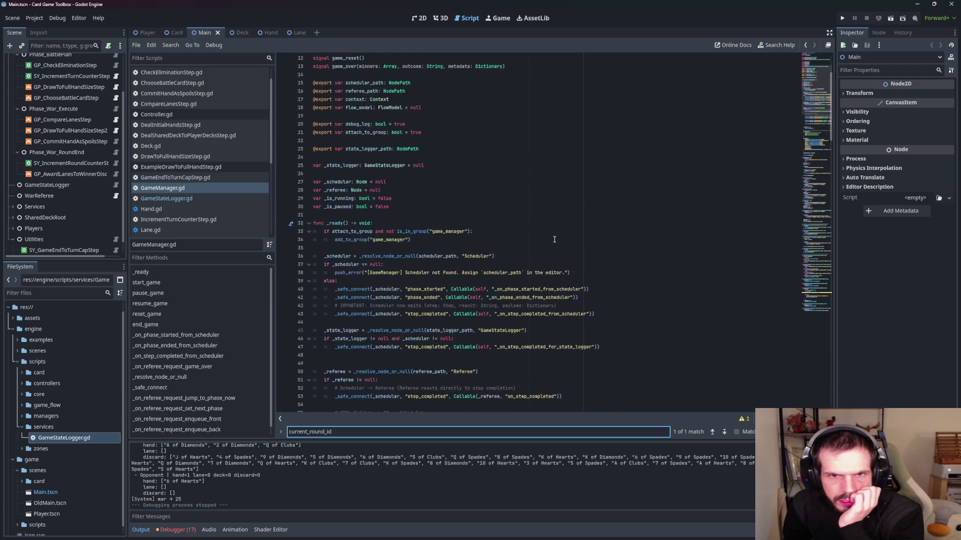
{"action": "scroll", "coordinate": [553, 240], "scroll_direction": "down", "scroll_amount": 15}
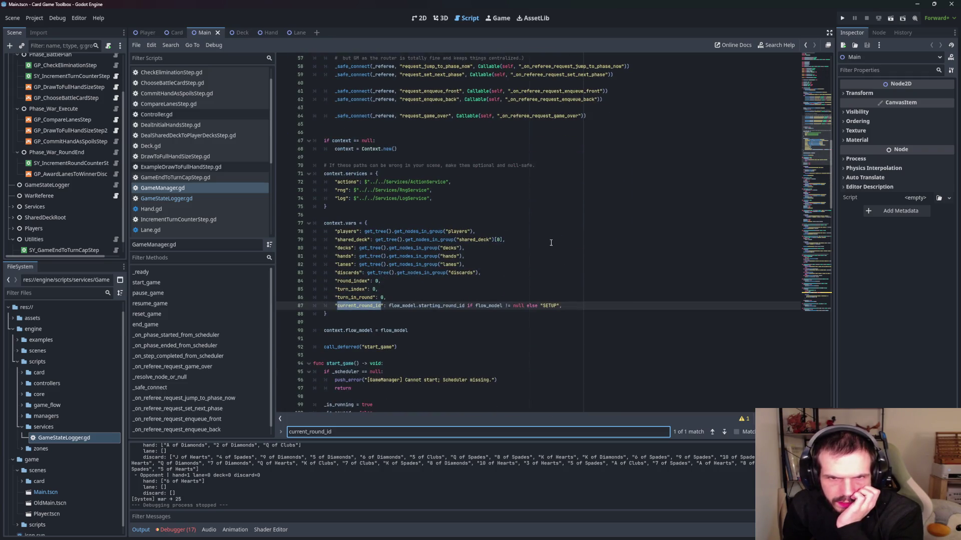
{"action": "scroll", "coordinate": [550, 243], "scroll_direction": "down", "scroll_amount": 1}
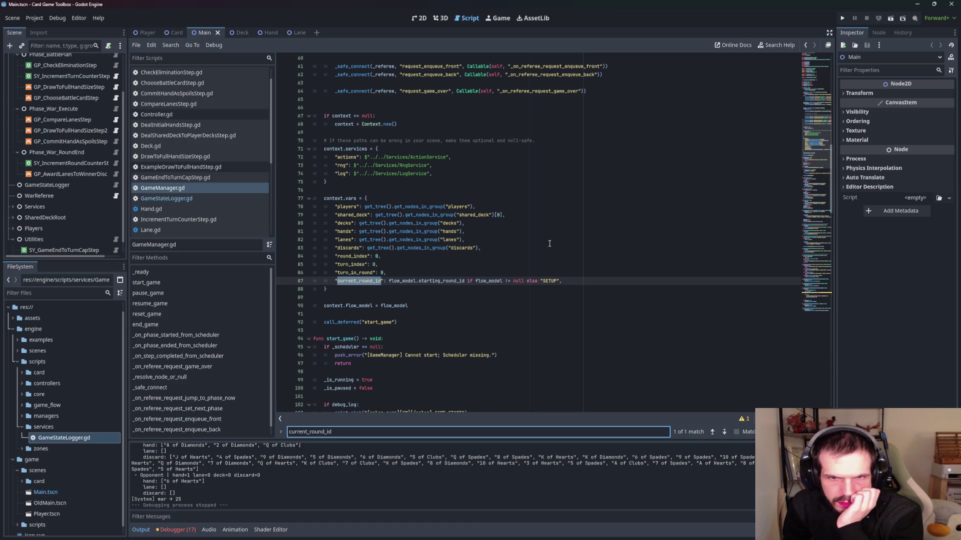
{"action": "scroll", "coordinate": [549, 244], "scroll_direction": "down", "scroll_amount": 5}
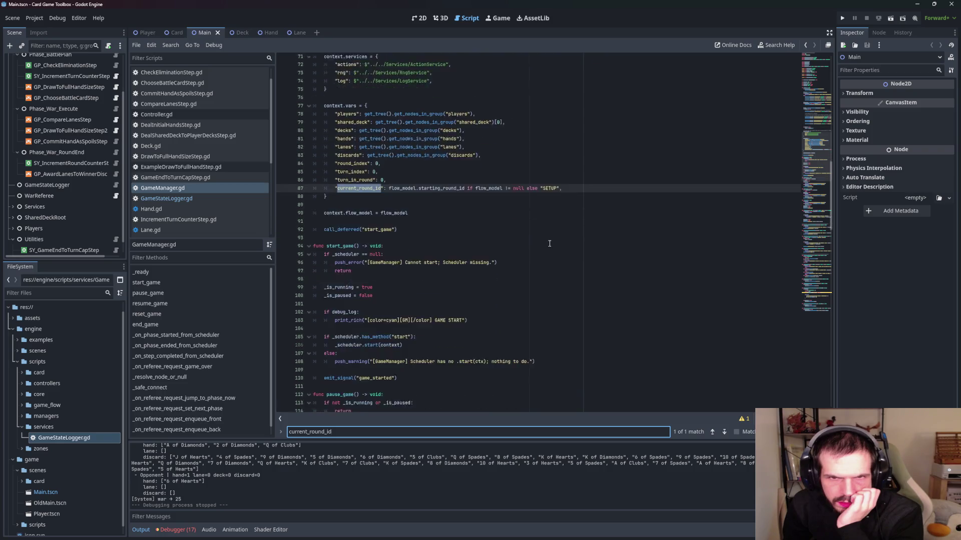
{"action": "scroll", "coordinate": [606, 319], "scroll_direction": "up", "scroll_amount": 2}
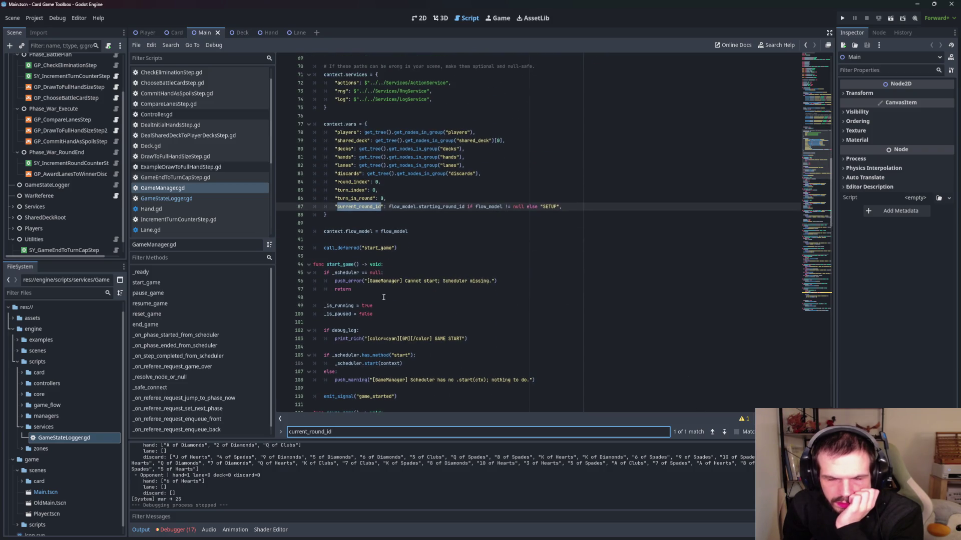
{"action": "scroll", "coordinate": [194, 200], "scroll_direction": "up", "scroll_amount": 1}
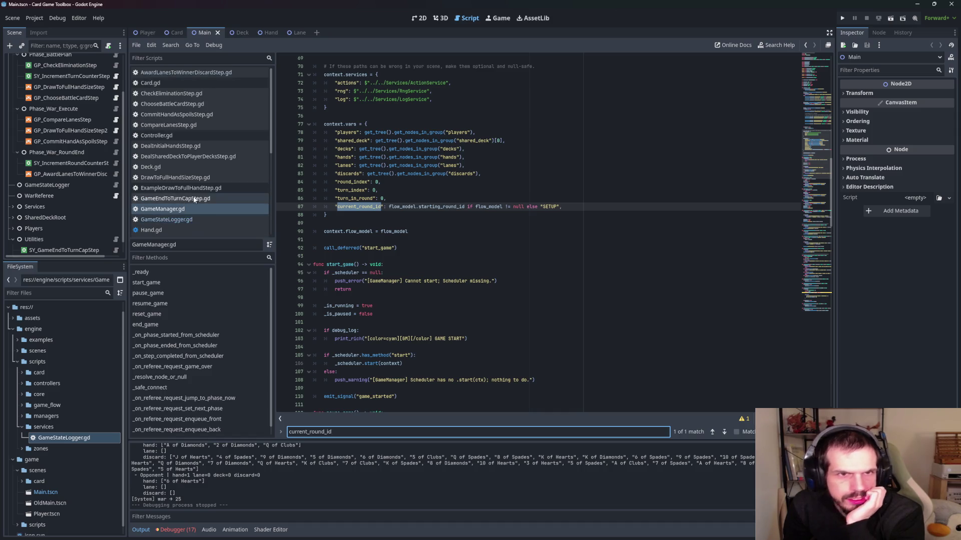
{"action": "scroll", "coordinate": [226, 185], "scroll_direction": "down", "scroll_amount": 5}
{"action": "left_click", "coordinate": [209, 221]}
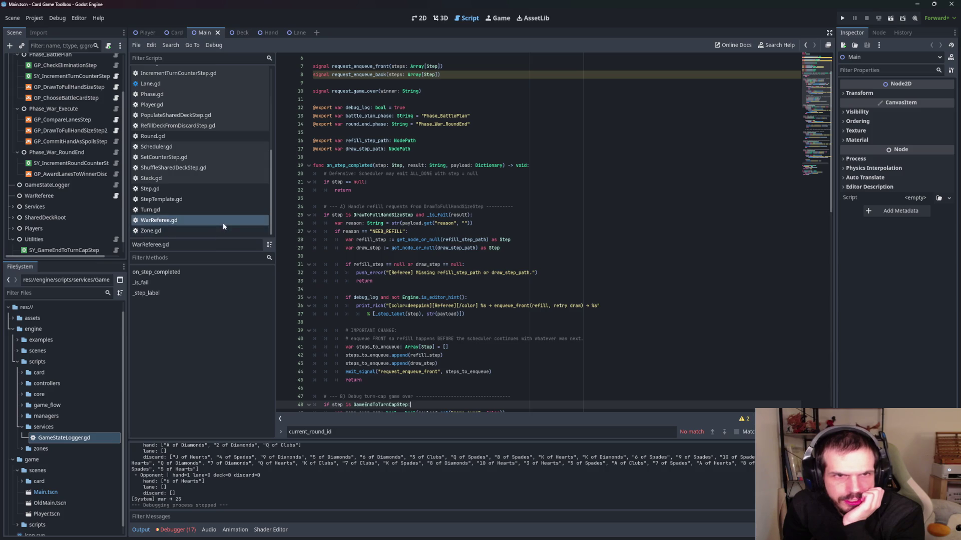
- Collapse Phase_BattlePlan in the Scene dock and bring up Scheduler.gd
{"action": "scroll", "coordinate": [224, 225], "scroll_direction": "up", "scroll_amount": 4}
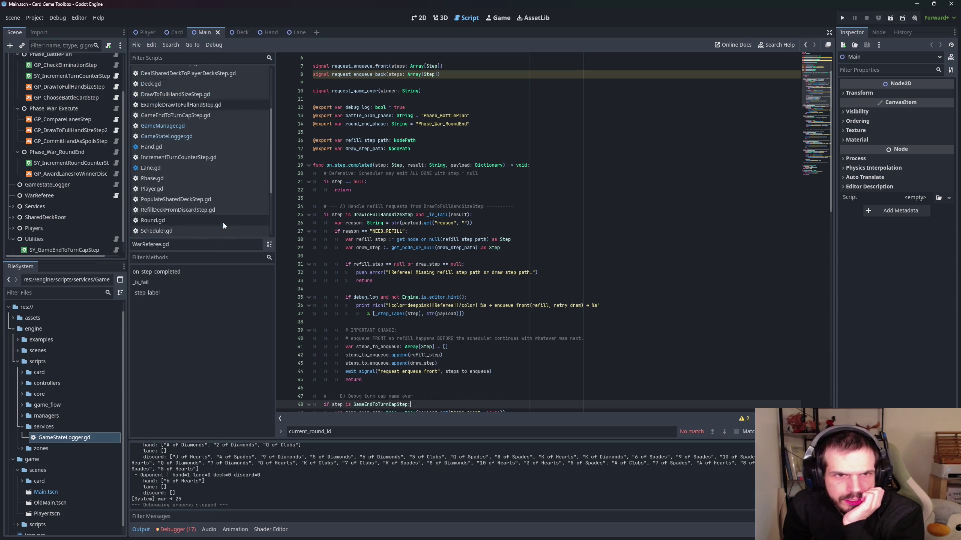
{"action": "scroll", "coordinate": [223, 225], "scroll_direction": "down", "scroll_amount": 4}
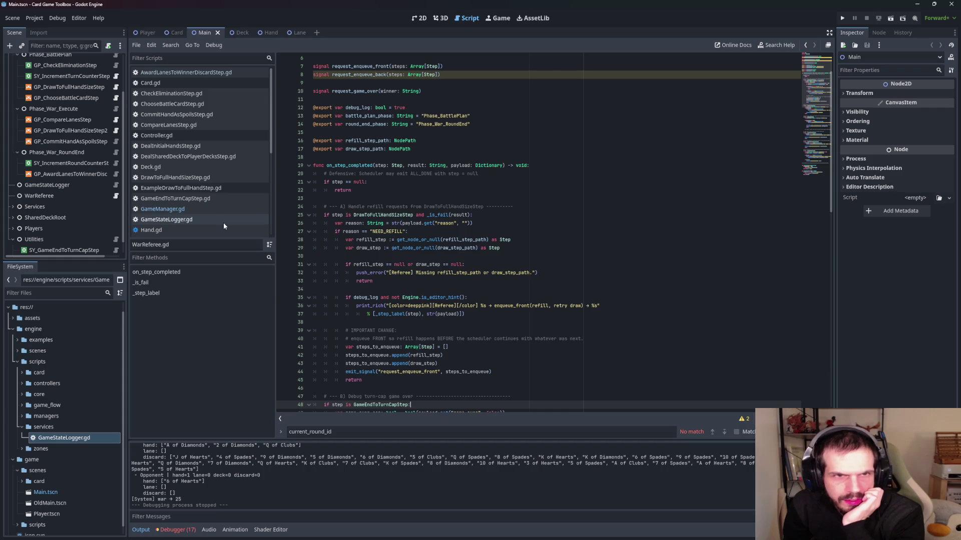
{"action": "scroll", "coordinate": [50, 219], "scroll_direction": "up", "scroll_amount": 3}
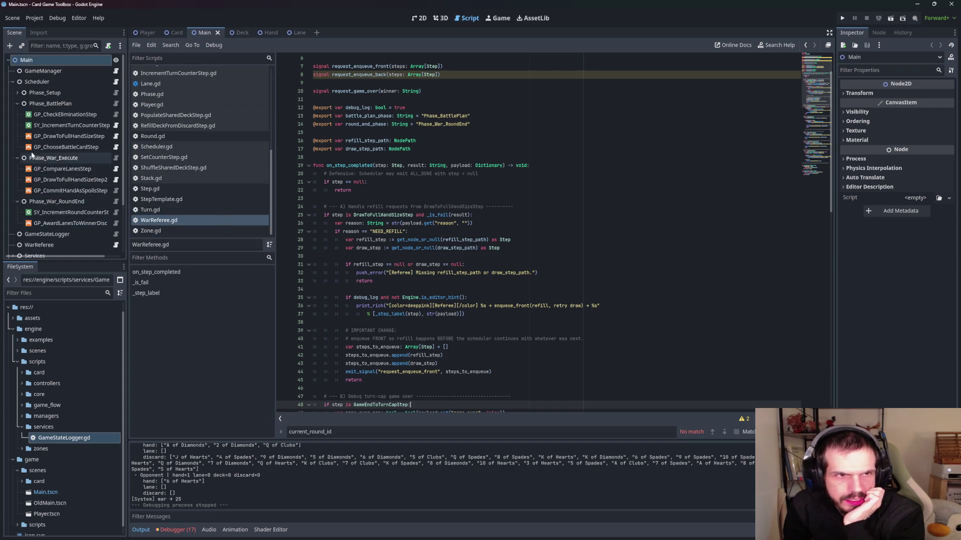
{"action": "left_click", "coordinate": [19, 104]}
{"action": "scroll", "coordinate": [210, 173], "scroll_direction": "up", "scroll_amount": 1}
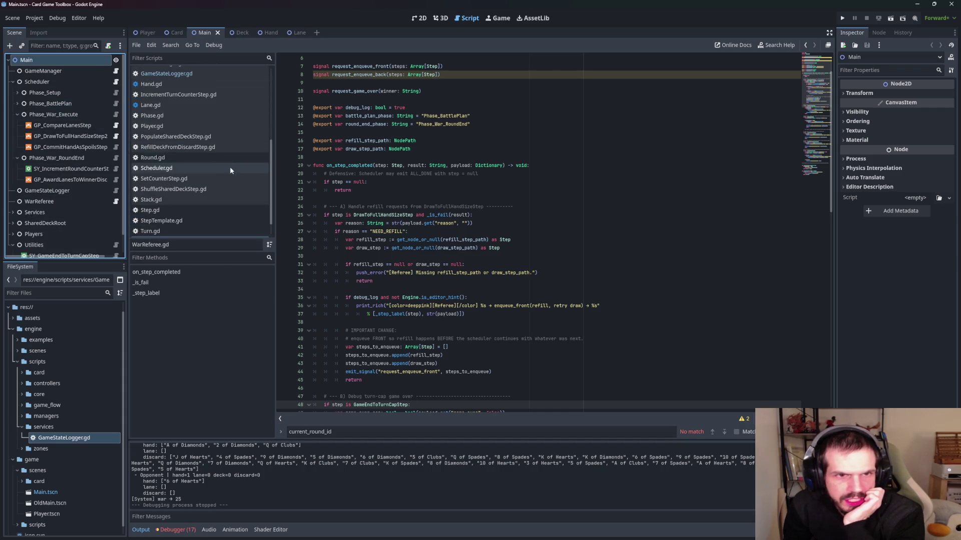
{"action": "left_click", "coordinate": [183, 170]}
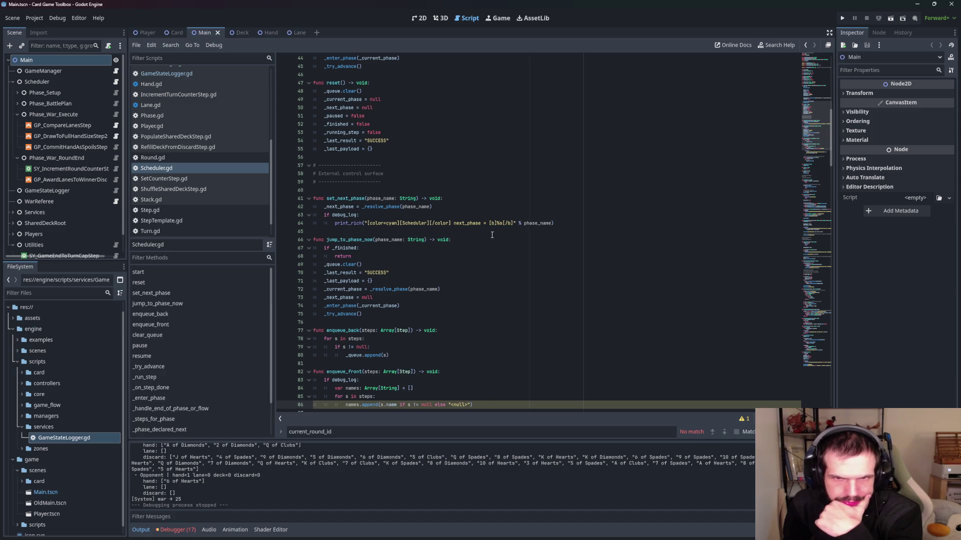
- Scroll through the upper part of the Scheduler.gd code
{"action": "scroll", "coordinate": [490, 235], "scroll_direction": "up", "scroll_amount": 1}
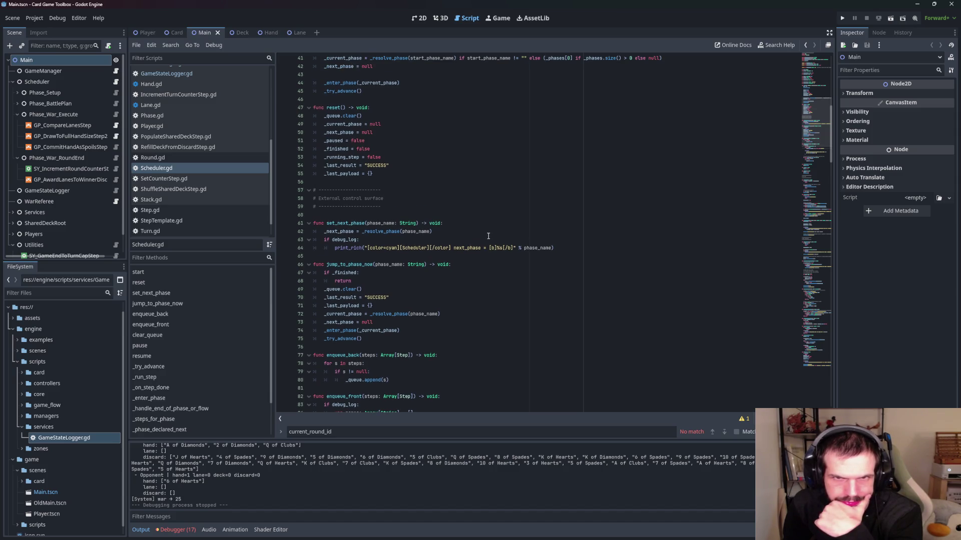
{"action": "scroll", "coordinate": [488, 236], "scroll_direction": "up", "scroll_amount": 6}
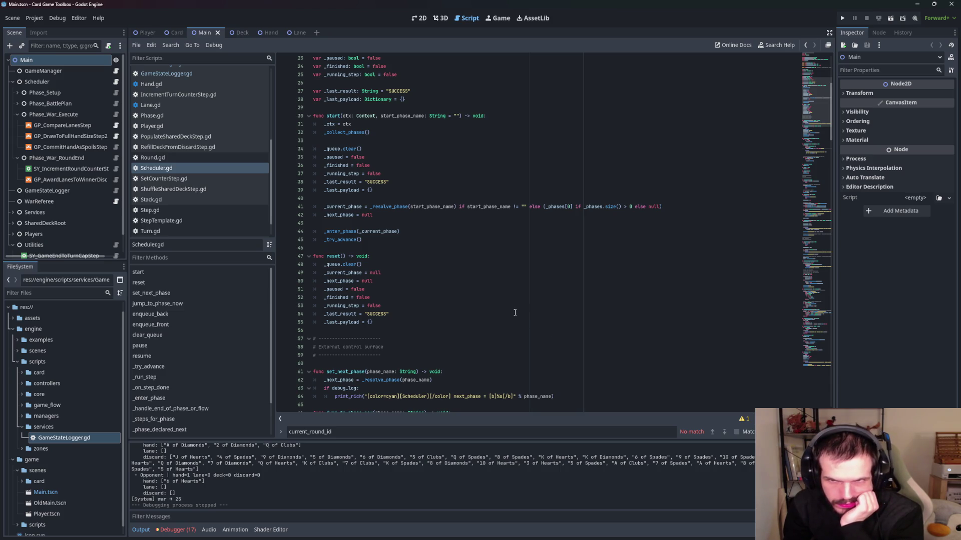
{"action": "scroll", "coordinate": [512, 310], "scroll_direction": "up", "scroll_amount": 4}
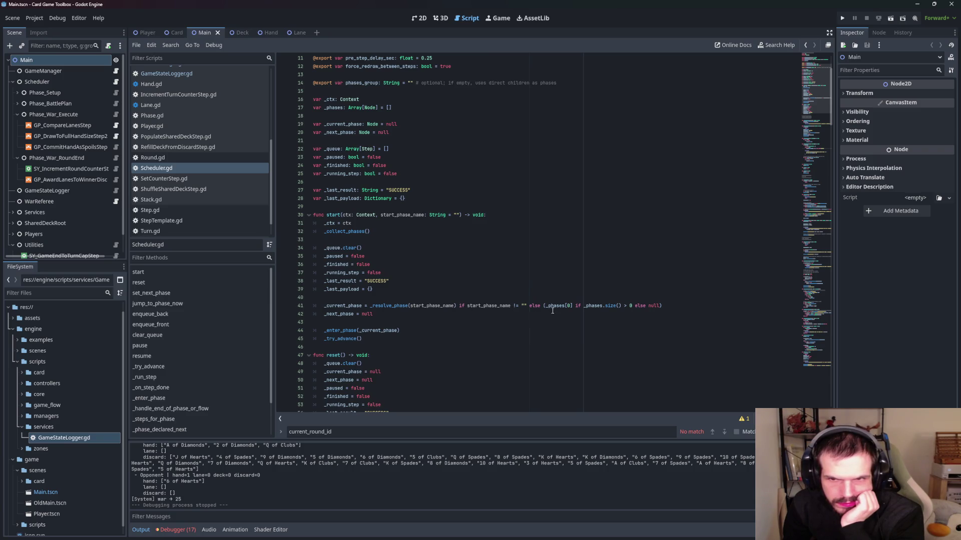
{"action": "scroll", "coordinate": [509, 284], "scroll_direction": "up", "scroll_amount": 3}
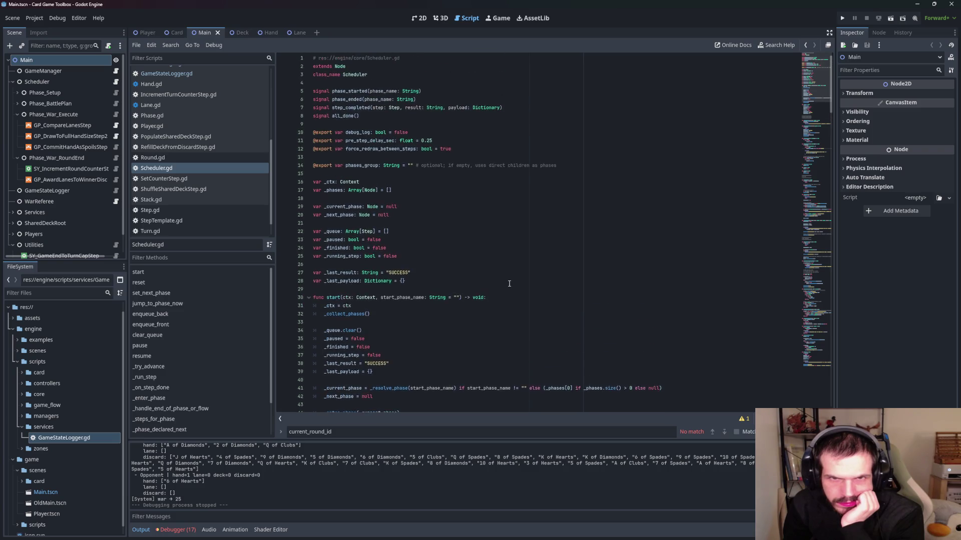
{"action": "scroll", "coordinate": [217, 219], "scroll_direction": "down", "scroll_amount": 1}
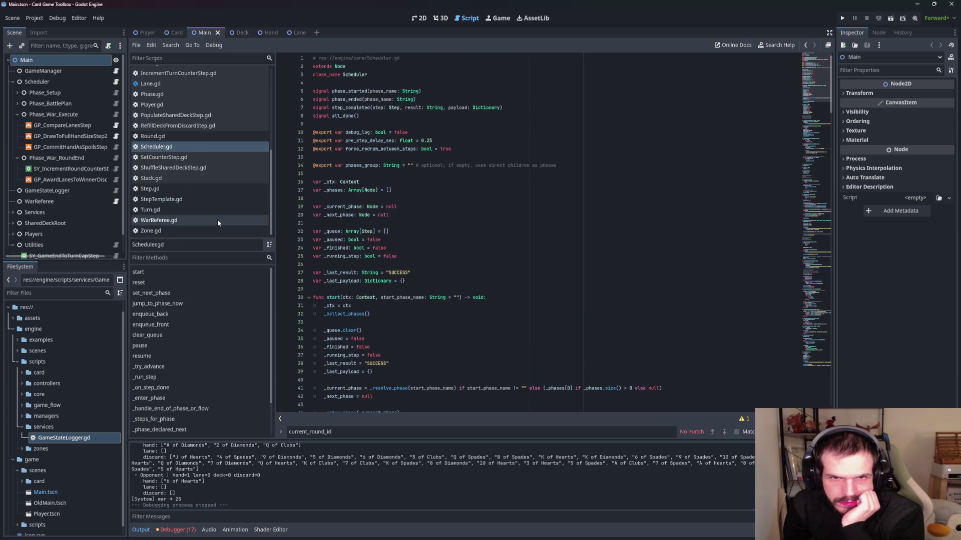
{"action": "scroll", "coordinate": [218, 219], "scroll_direction": "up", "scroll_amount": 1}
{"action": "scroll", "coordinate": [390, 220], "scroll_direction": "down", "scroll_amount": 2}
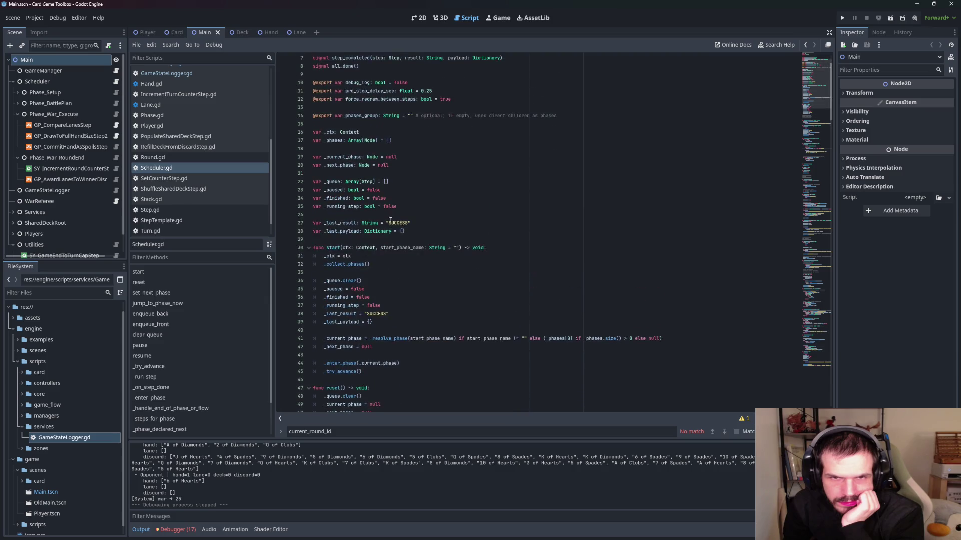
- Select _ctx in Scheduler.gd and follow its uses further down the script
{"action": "double_click", "coordinate": [329, 132]}
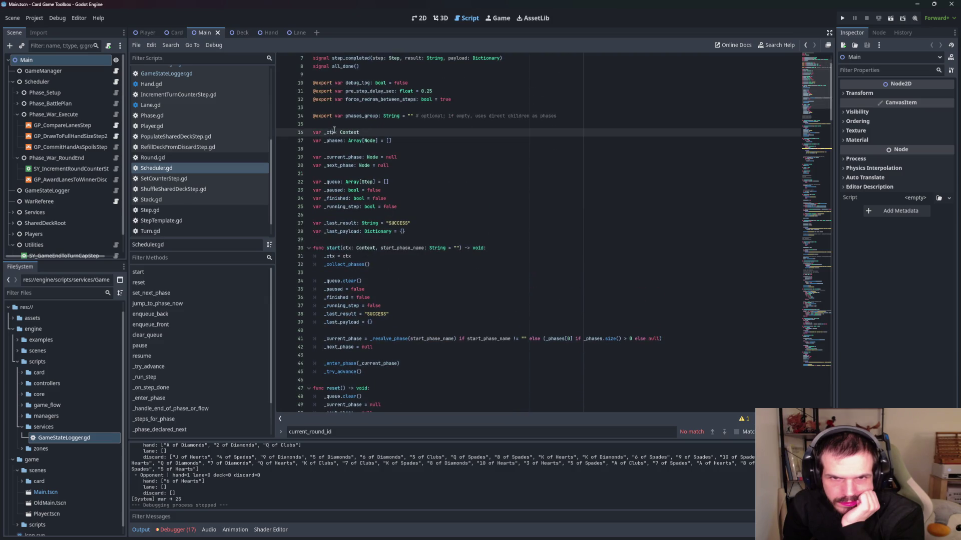
{"action": "scroll", "coordinate": [428, 235], "scroll_direction": "down", "scroll_amount": 2}
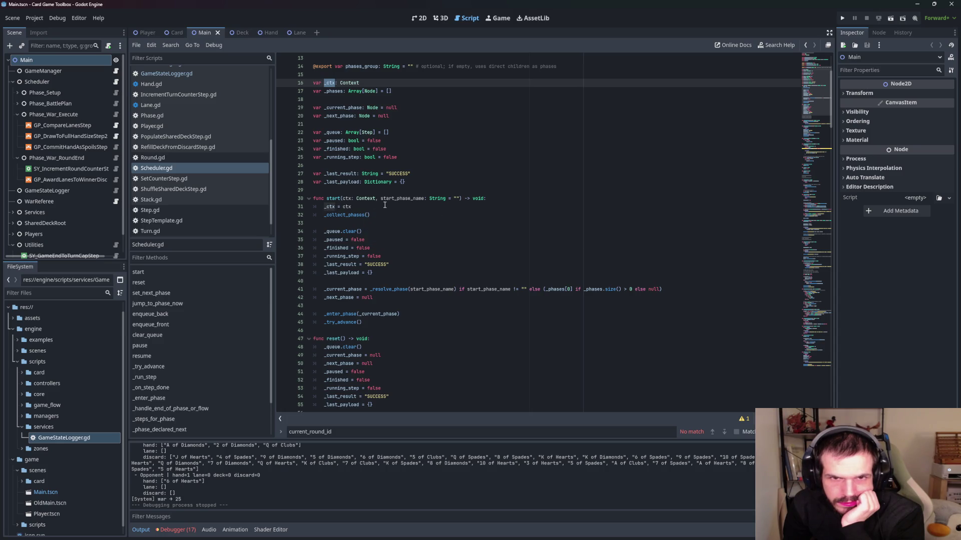
{"action": "scroll", "coordinate": [387, 215], "scroll_direction": "down", "scroll_amount": 7}
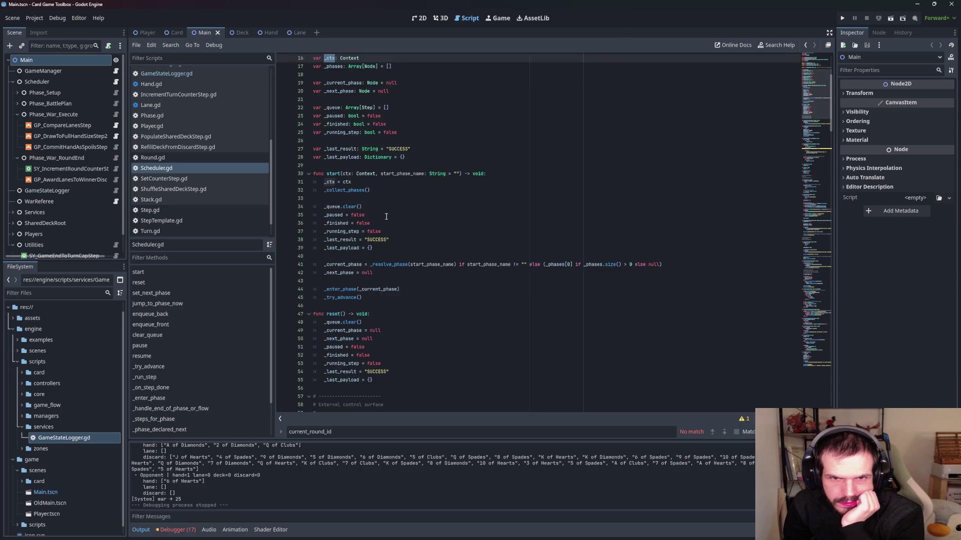
{"action": "scroll", "coordinate": [386, 216], "scroll_direction": "down", "scroll_amount": 6}
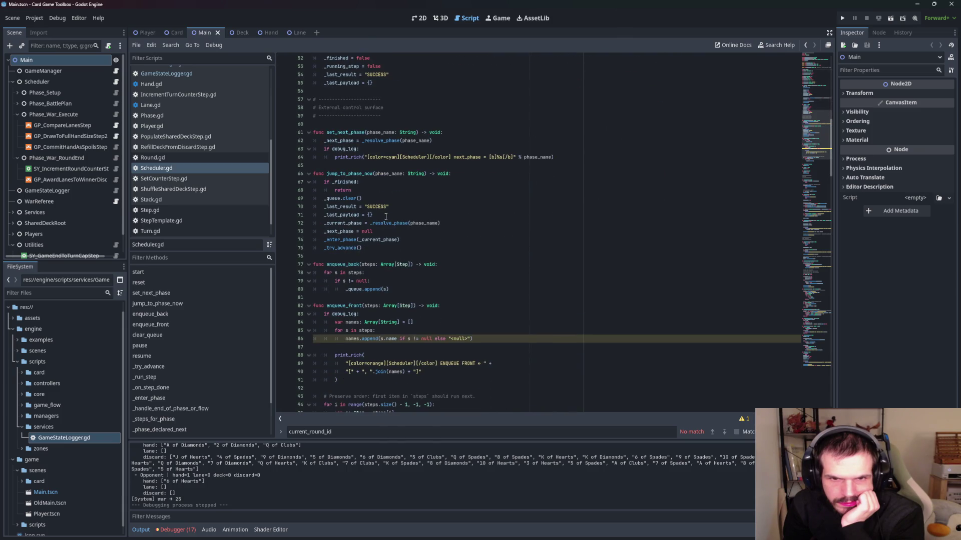
{"action": "scroll", "coordinate": [386, 216], "scroll_direction": "down", "scroll_amount": 4}
{"action": "scroll", "coordinate": [384, 216], "scroll_direction": "down", "scroll_amount": 10}
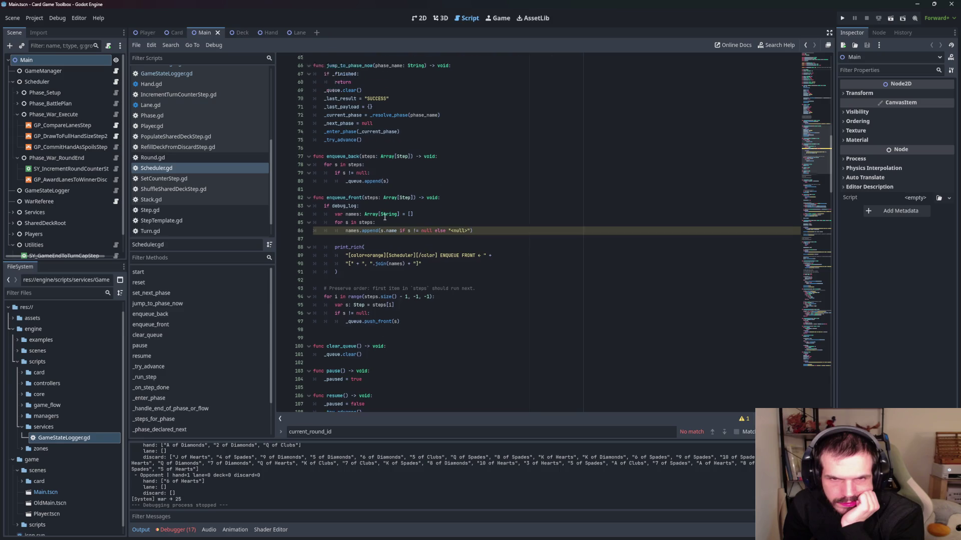
{"action": "scroll", "coordinate": [384, 218], "scroll_direction": "down", "scroll_amount": 7}
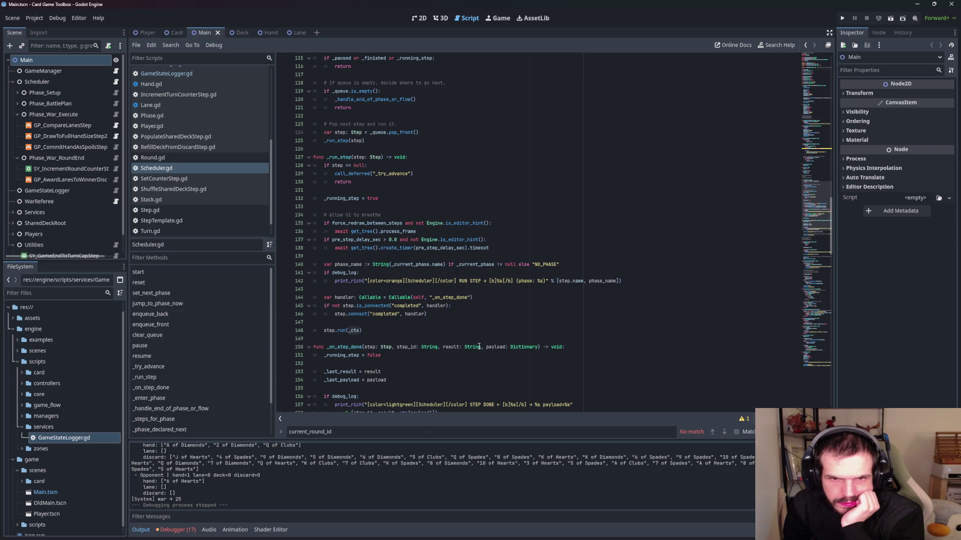
{"action": "scroll", "coordinate": [478, 347], "scroll_direction": "down", "scroll_amount": 5}
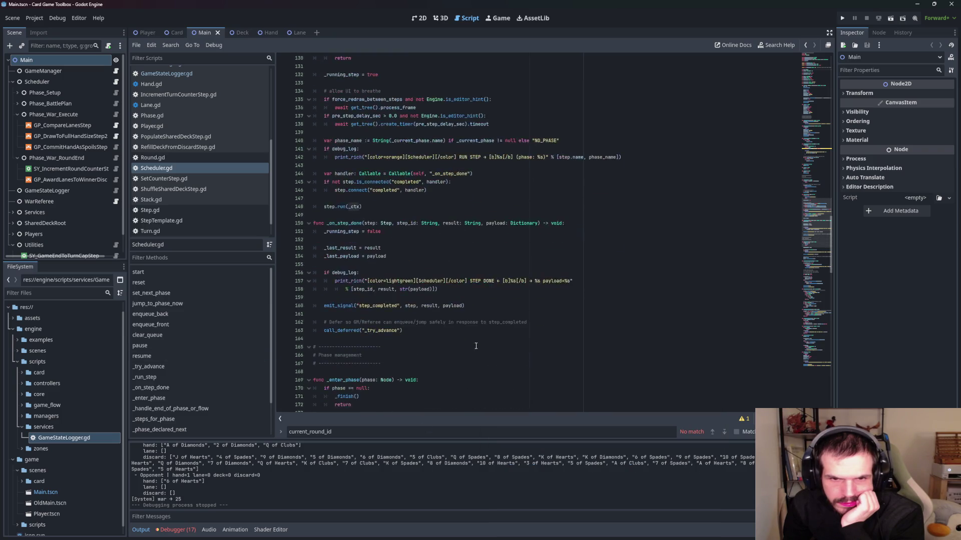
{"action": "scroll", "coordinate": [223, 386], "scroll_direction": "down", "scroll_amount": 1}
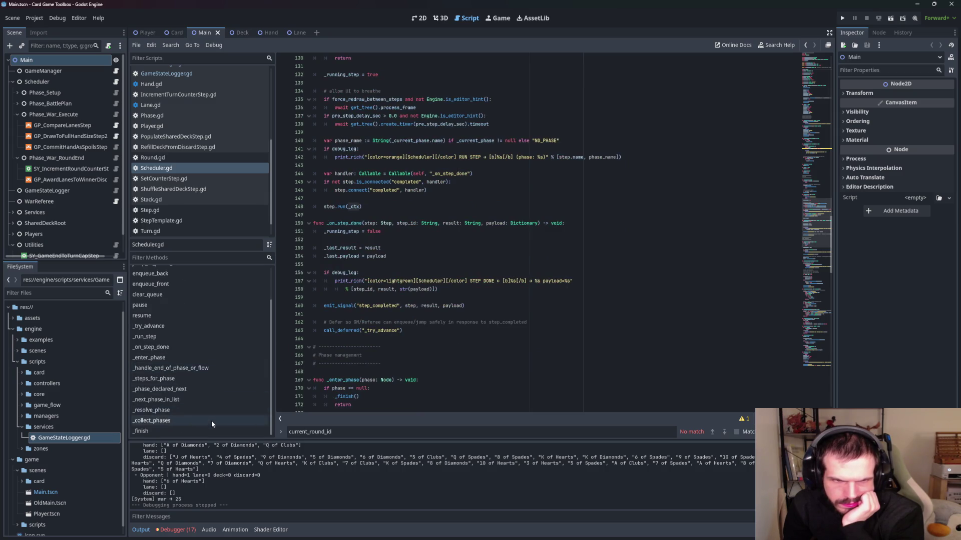
{"action": "scroll", "coordinate": [207, 420], "scroll_direction": "down", "scroll_amount": 1}
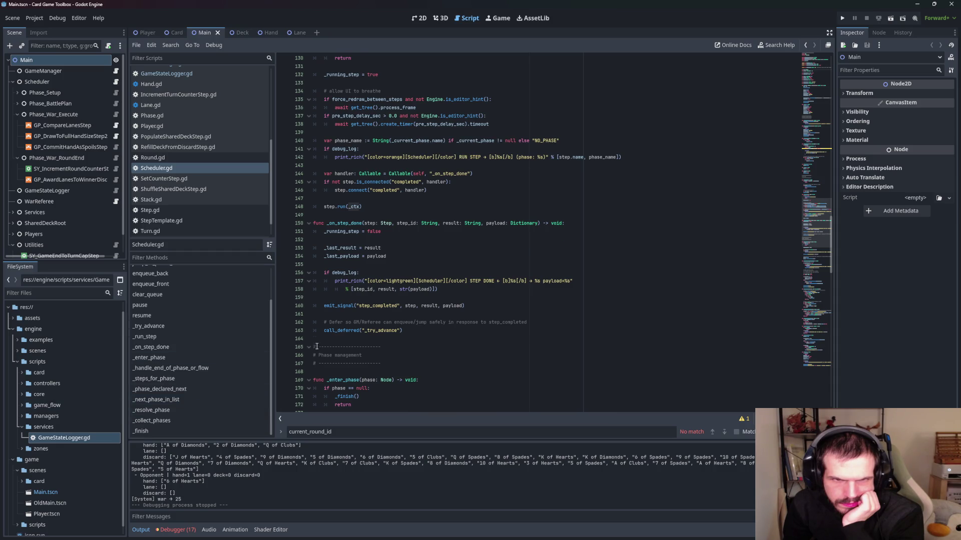
{"action": "scroll", "coordinate": [317, 347], "scroll_direction": "up", "scroll_amount": 5}
{"action": "scroll", "coordinate": [317, 346], "scroll_direction": "up", "scroll_amount": 2}
{"action": "scroll", "coordinate": [208, 228], "scroll_direction": "down", "scroll_amount": 1}
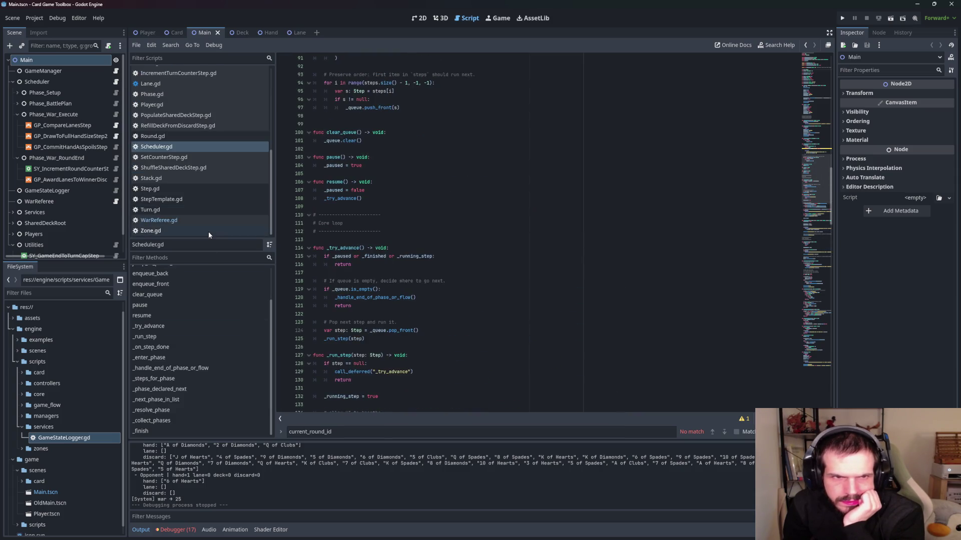
- Skim WarReferee.gd, then switch to GameStateLogger.gd
{"action": "left_click", "coordinate": [163, 225]}
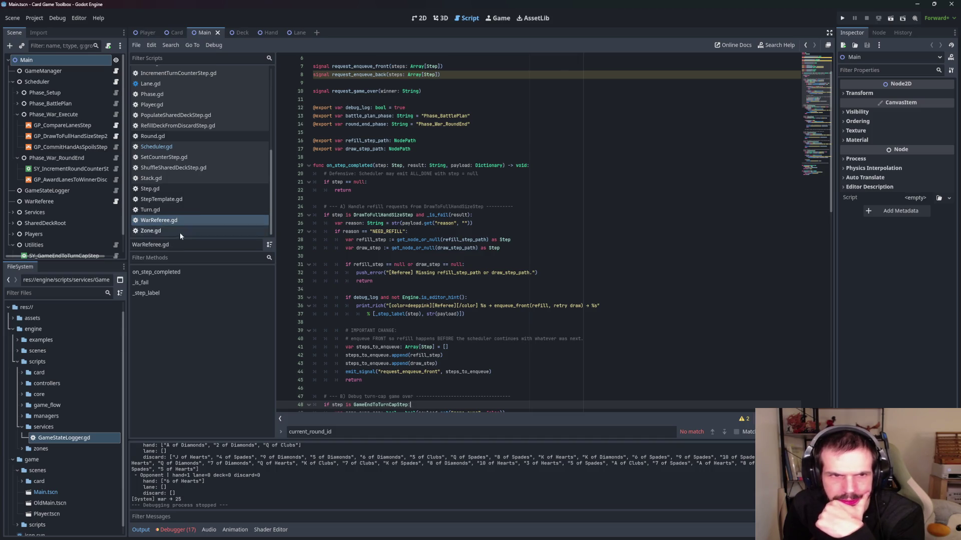
{"action": "scroll", "coordinate": [181, 234], "scroll_direction": "up", "scroll_amount": 3}
{"action": "scroll", "coordinate": [182, 234], "scroll_direction": "down", "scroll_amount": 3}
{"action": "scroll", "coordinate": [182, 234], "scroll_direction": "up", "scroll_amount": 3}
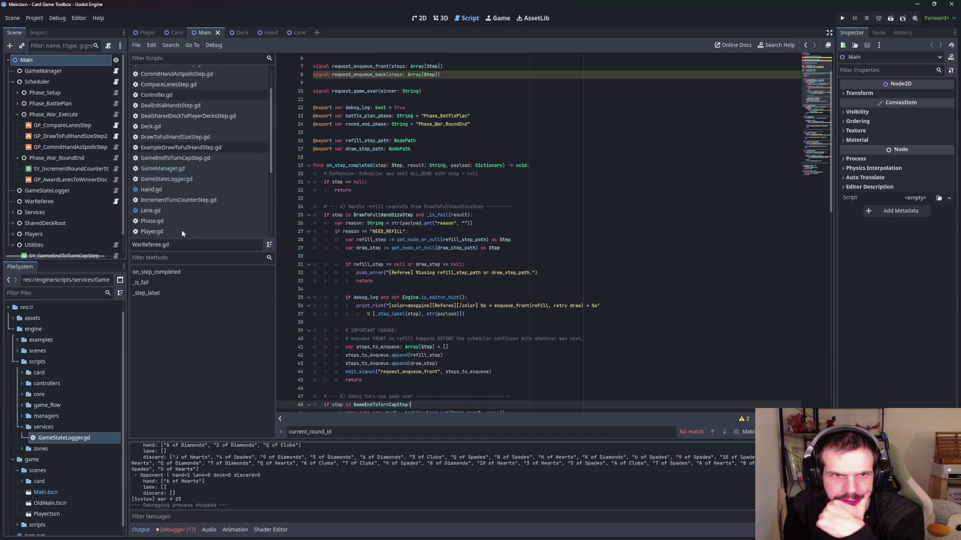
{"action": "scroll", "coordinate": [183, 233], "scroll_direction": "up", "scroll_amount": 2}
{"action": "left_click", "coordinate": [167, 137]}
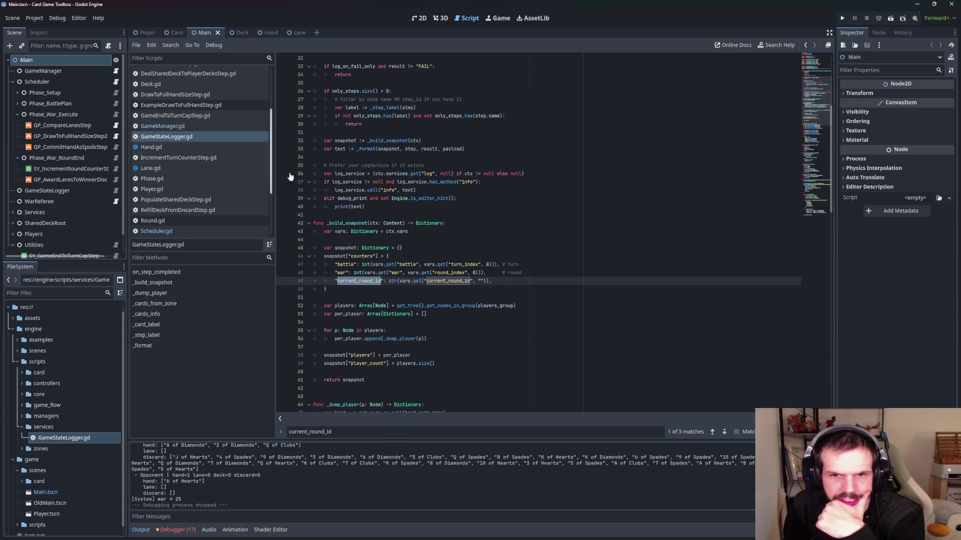
- Delete the current_round_id counter line from GameStateLogger.gd
{"action": "left_click", "coordinate": [286, 281]}
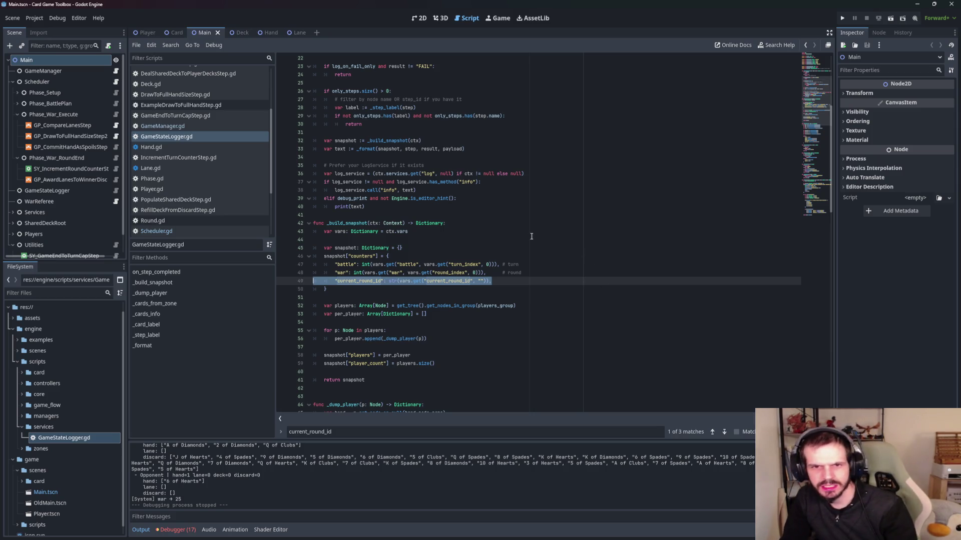
{"action": "scroll", "coordinate": [553, 220], "scroll_direction": "down", "scroll_amount": 1}
{"action": "key", "text": "BackSpace"}
{"action": "key", "text": "BackSpace"}
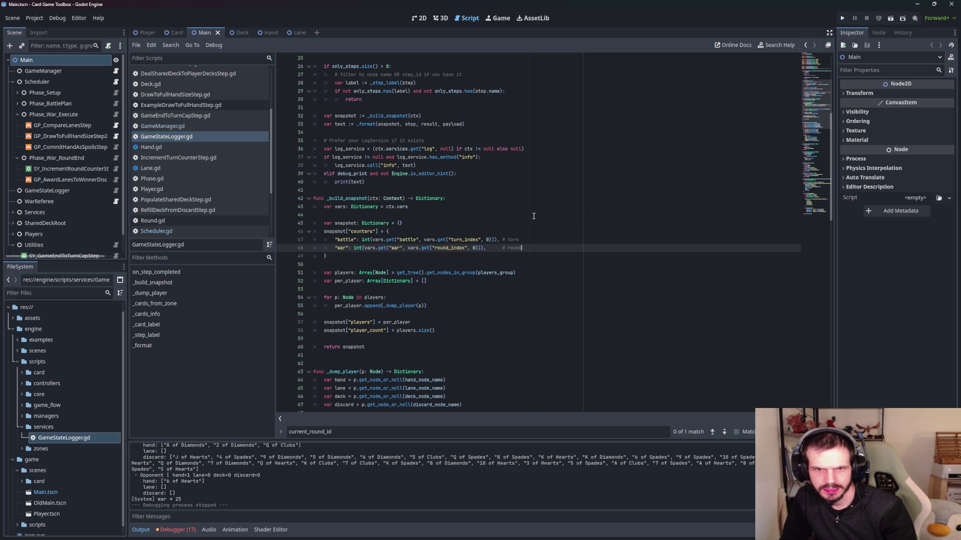
{"action": "scroll", "coordinate": [165, 157], "scroll_direction": "up", "scroll_amount": 3}
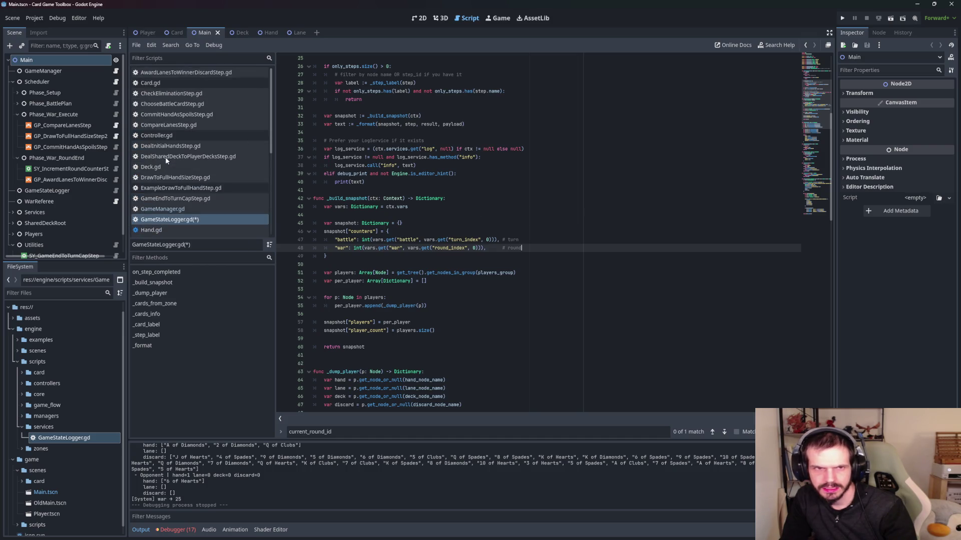
- Remove the current_round_id line from GameManager.gd's context.vars
{"action": "left_click", "coordinate": [162, 208]}
{"action": "left_click", "coordinate": [577, 213]}
{"action": "key", "text": "Up"}
{"action": "key", "text": "End"}
{"action": "key", "text": "shift+Up"}
{"action": "key", "text": "BackSpace"}
{"action": "left_click", "coordinate": [480, 218]}
{"action": "key", "text": "F5"}
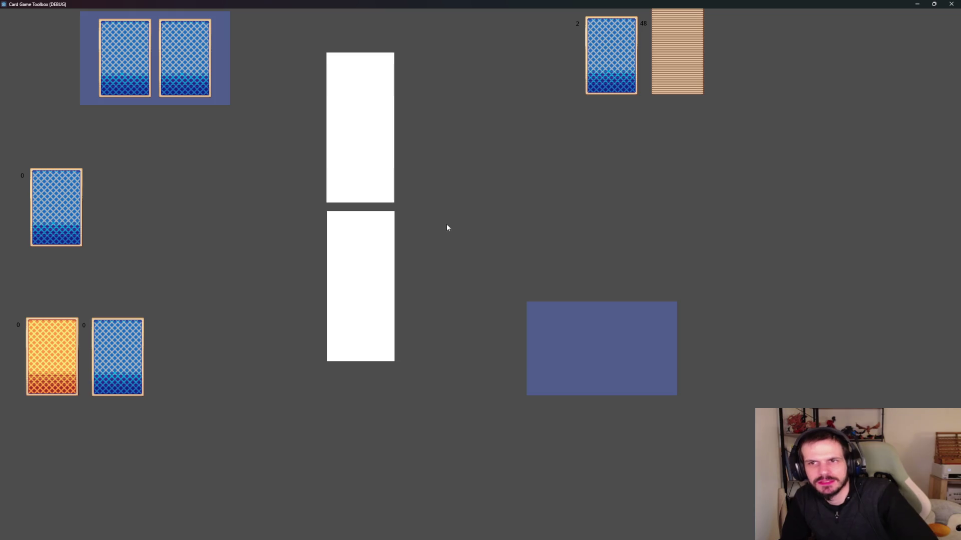
- Close the card game window after the cards are dealt
{"action": "left_click", "coordinate": [951, 4]}
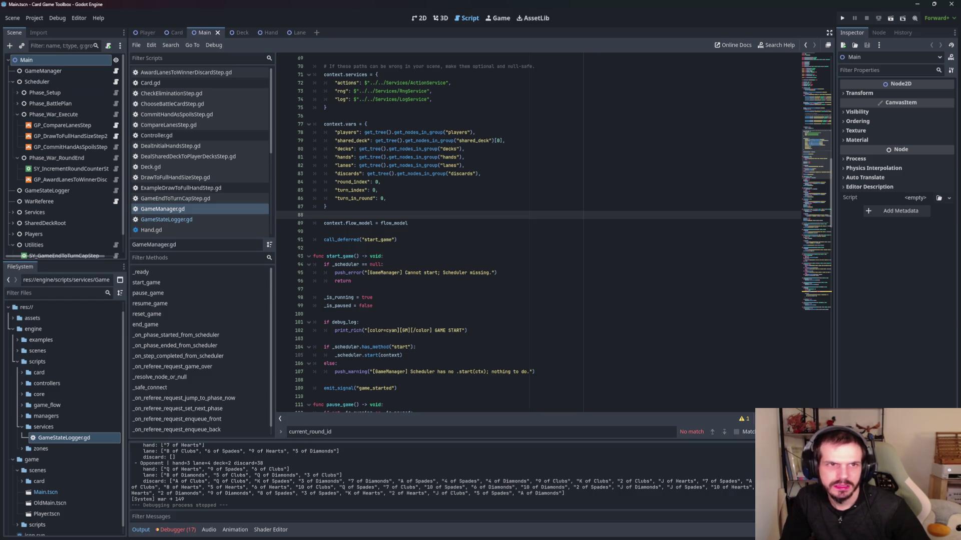
- Open Project Settings from the Project menu
{"action": "left_click", "coordinate": [34, 18]}
{"action": "left_click", "coordinate": [41, 33]}
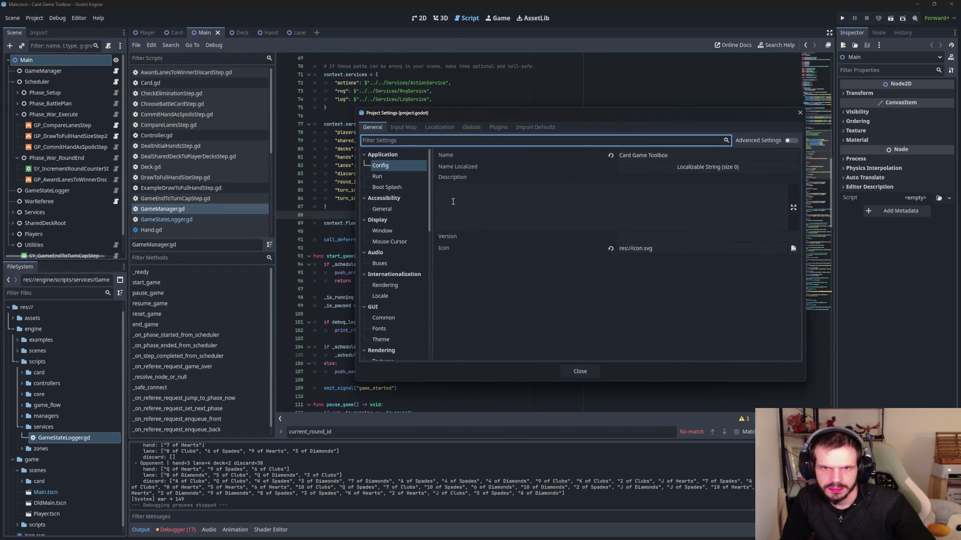
- Under Display > Window, keep the 1920×1060 viewport and set Stretch Mode to viewport
{"action": "left_click", "coordinate": [398, 230]}
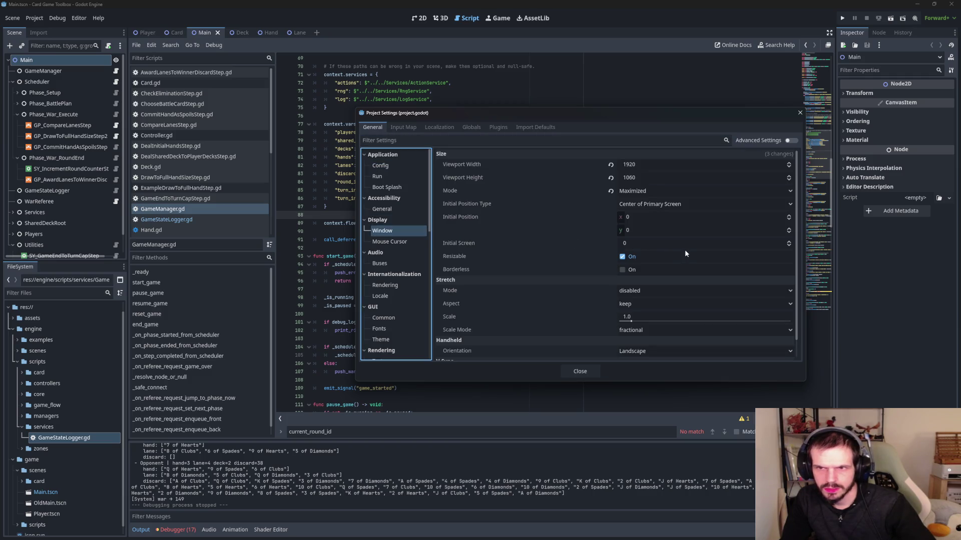
{"action": "left_click", "coordinate": [711, 163]}
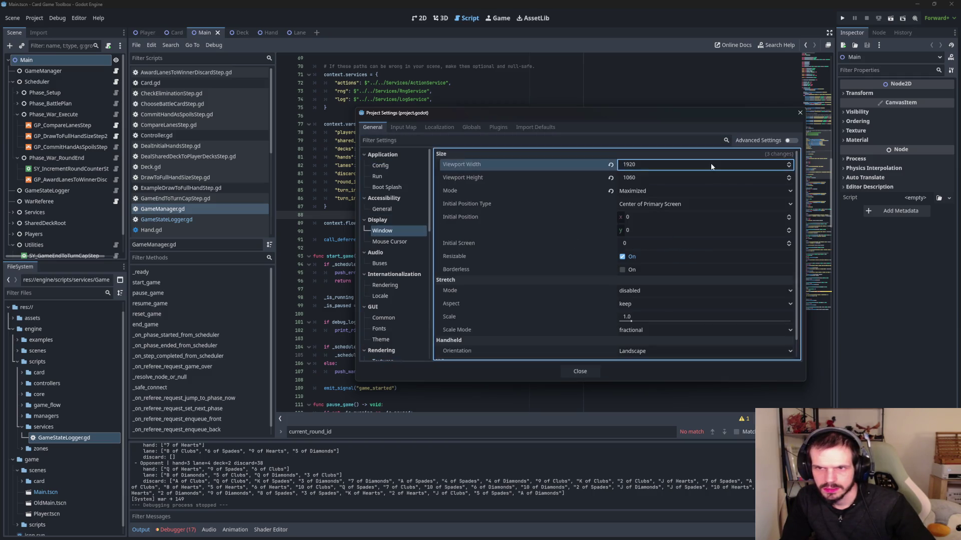
{"action": "left_click", "coordinate": [703, 179]}
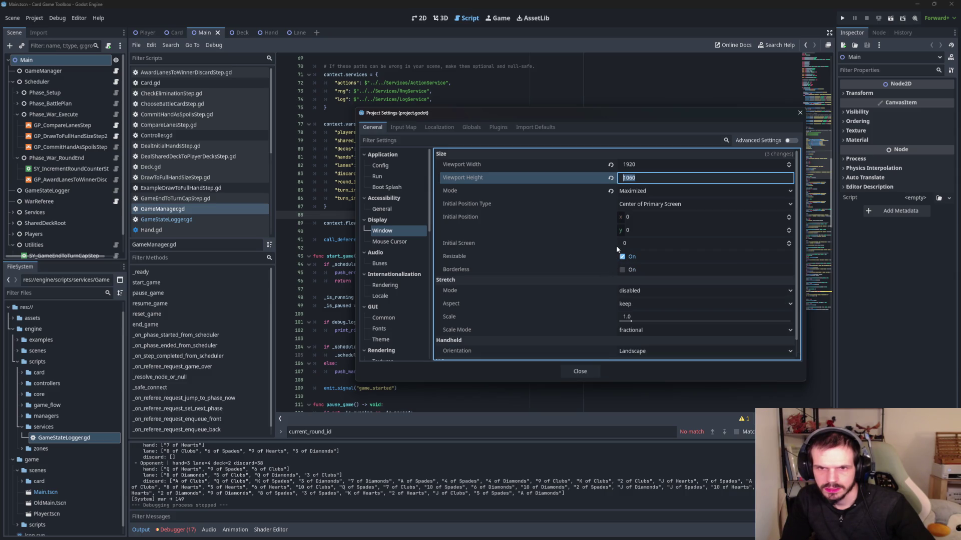
{"action": "left_click", "coordinate": [634, 242]}
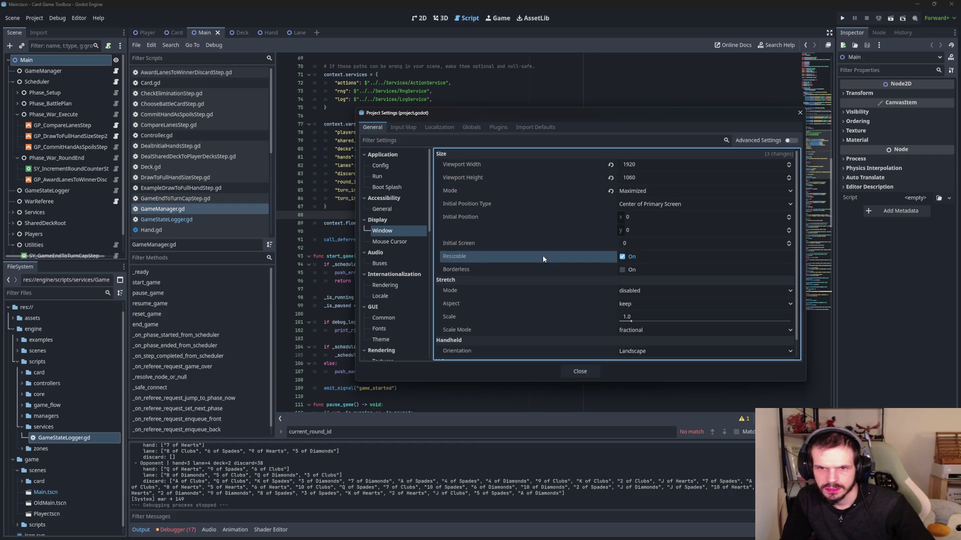
{"action": "scroll", "coordinate": [542, 255], "scroll_direction": "down", "scroll_amount": 1}
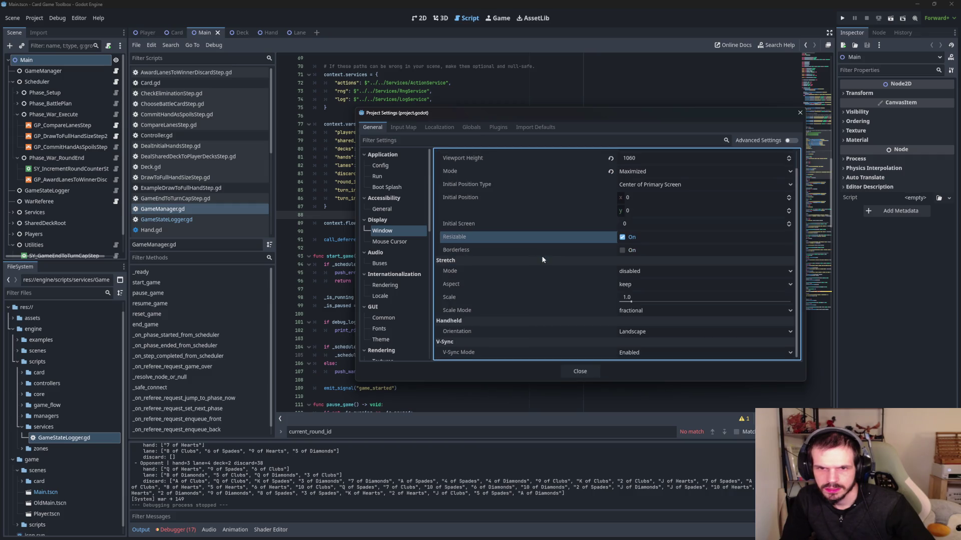
{"action": "left_click", "coordinate": [672, 271]}
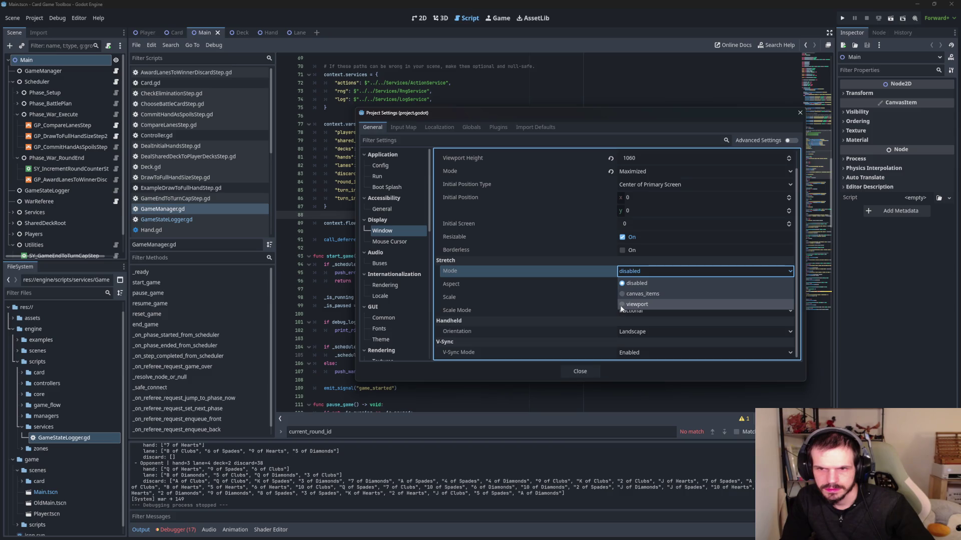
{"action": "left_click", "coordinate": [635, 305]}
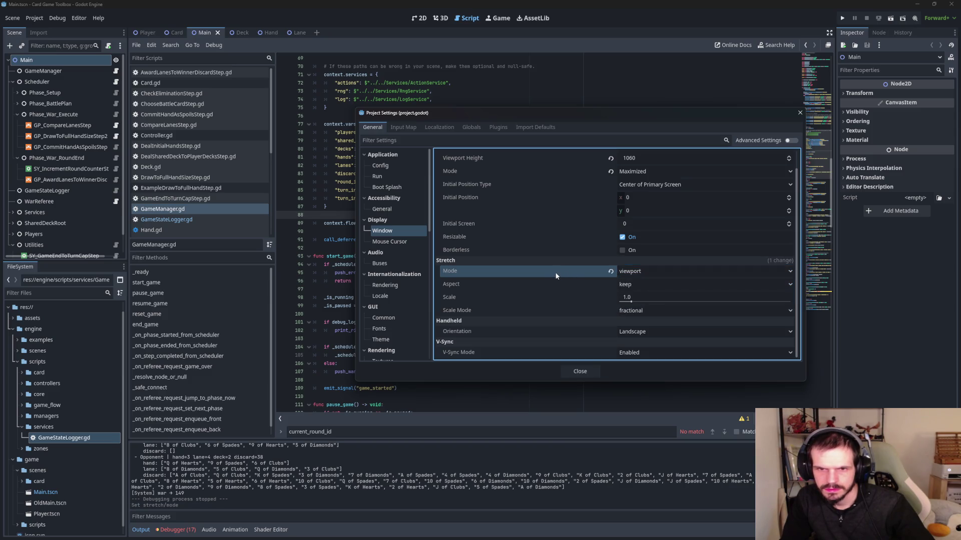
{"action": "left_click", "coordinate": [842, 18]}
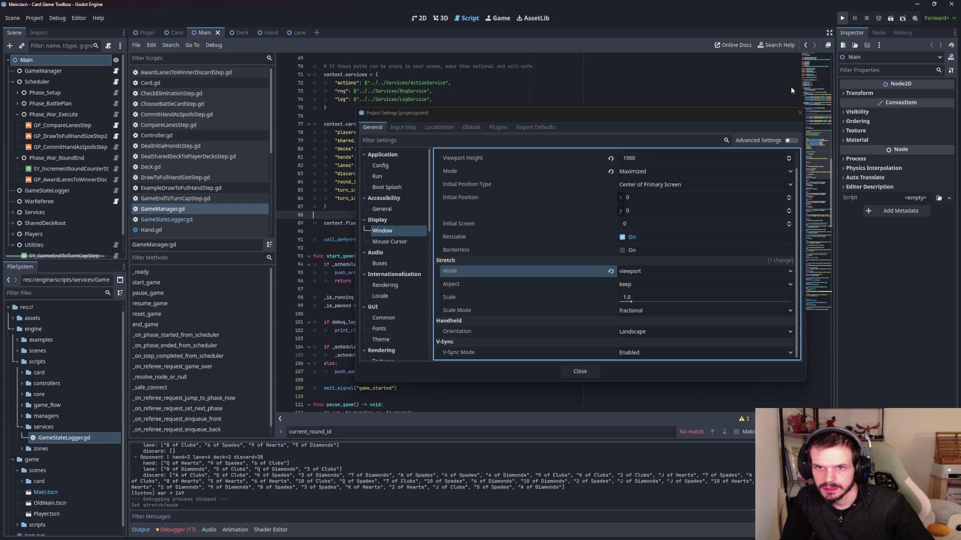
{"action": "left_click", "coordinate": [580, 371]}
- Close Project Settings, run the card game with viewport stretching, then stop it
{"action": "left_click", "coordinate": [842, 19]}
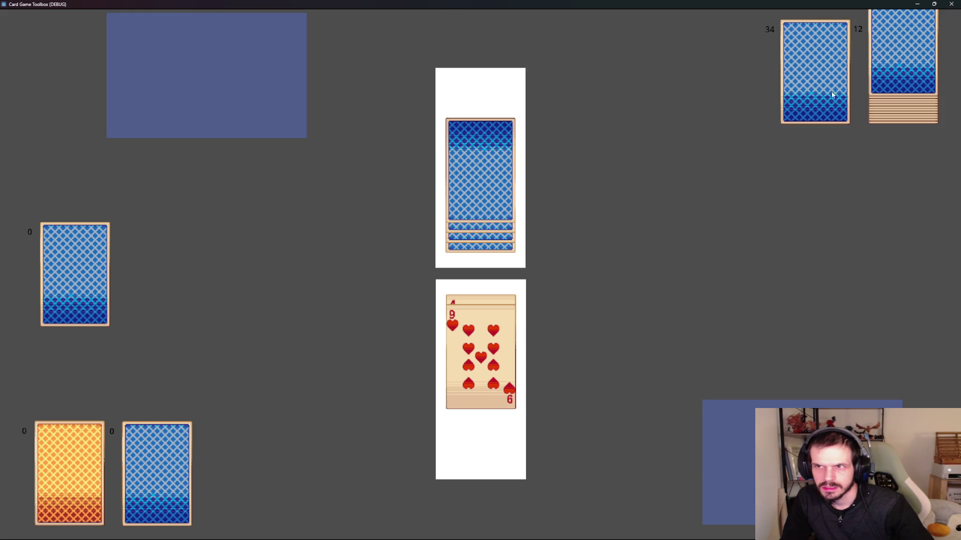
{"action": "left_click", "coordinate": [957, 5]}
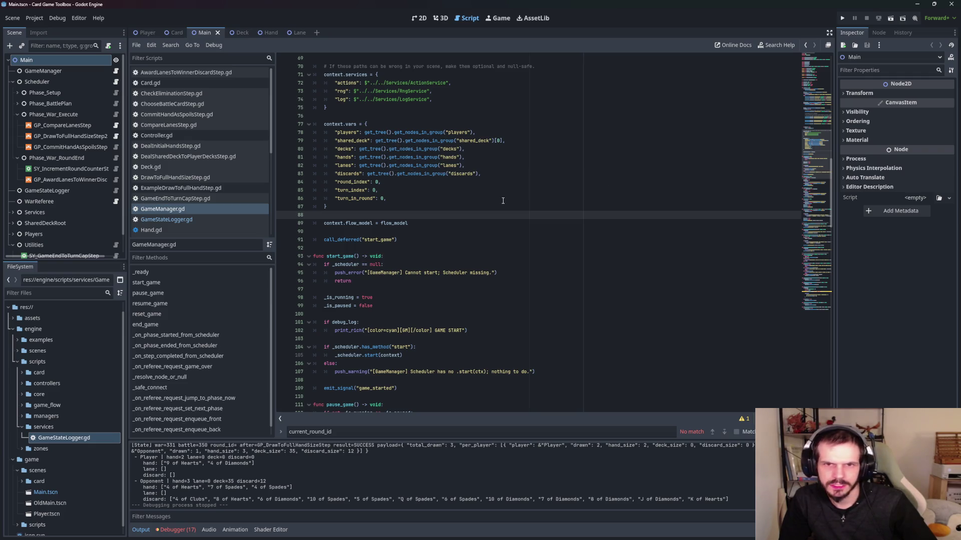
- Set Display > Window > Stretch Mode to canvas_items in Project Settings and run the game again
{"action": "scroll", "coordinate": [501, 202], "scroll_direction": "down", "scroll_amount": 1}
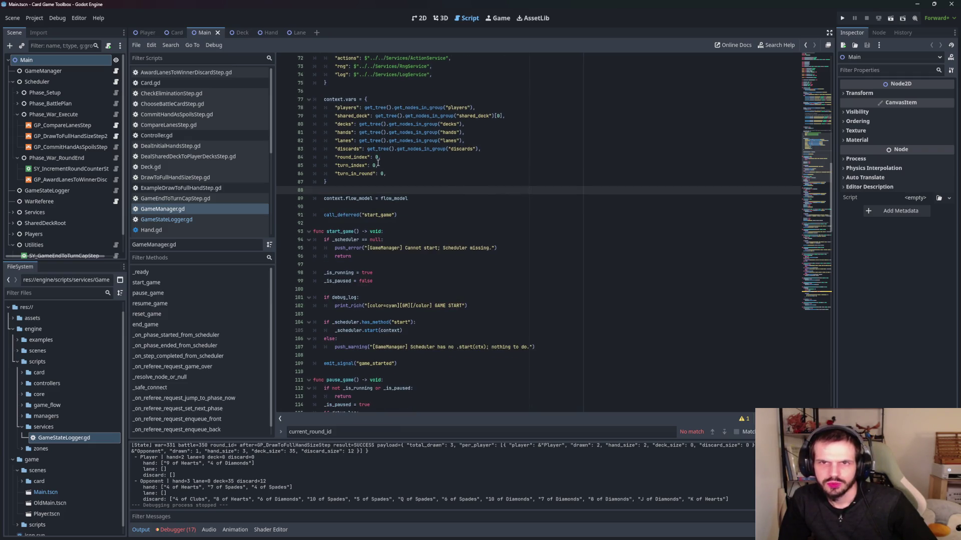
{"action": "left_click", "coordinate": [32, 20]}
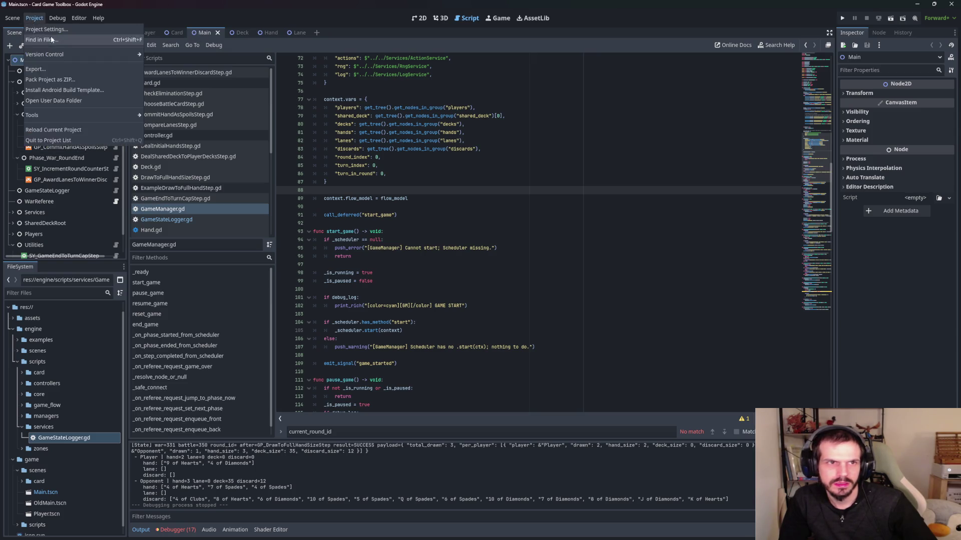
{"action": "left_click", "coordinate": [50, 29]}
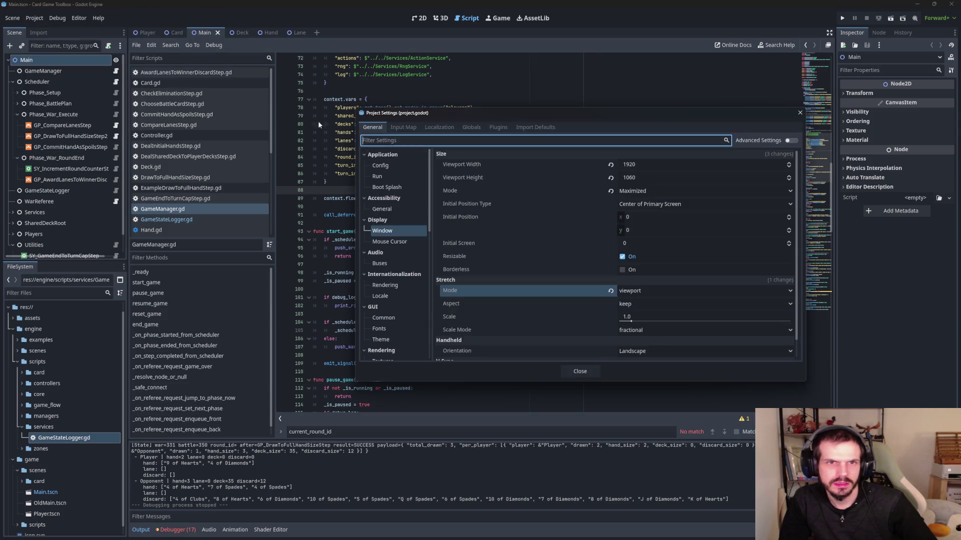
{"action": "left_click", "coordinate": [706, 296]}
{"action": "left_click", "coordinate": [706, 314]}
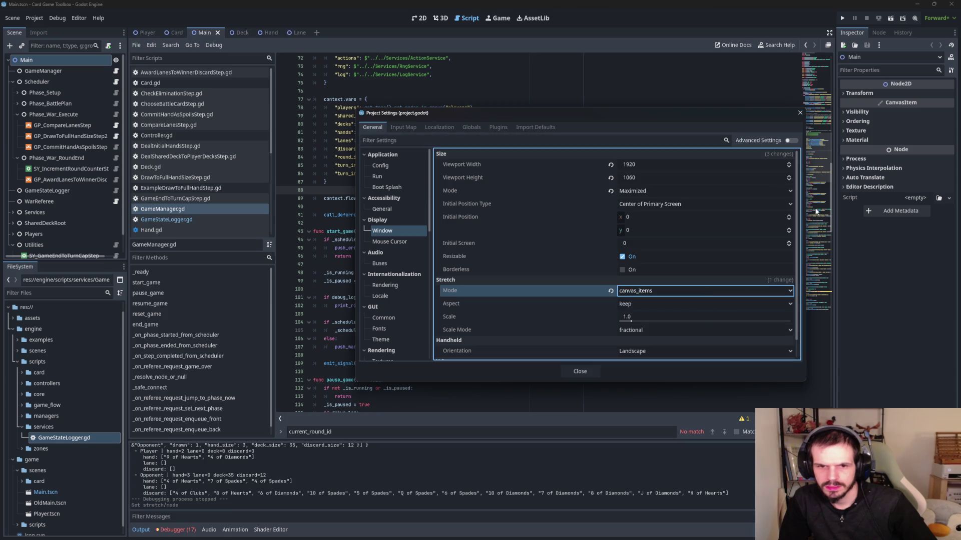
{"action": "left_click", "coordinate": [580, 370]}
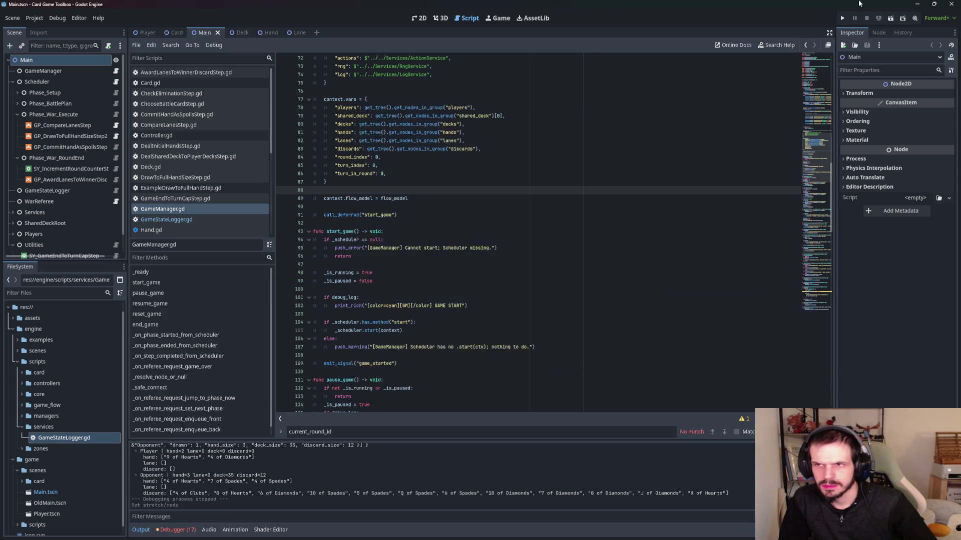
{"action": "left_click", "coordinate": [843, 23]}
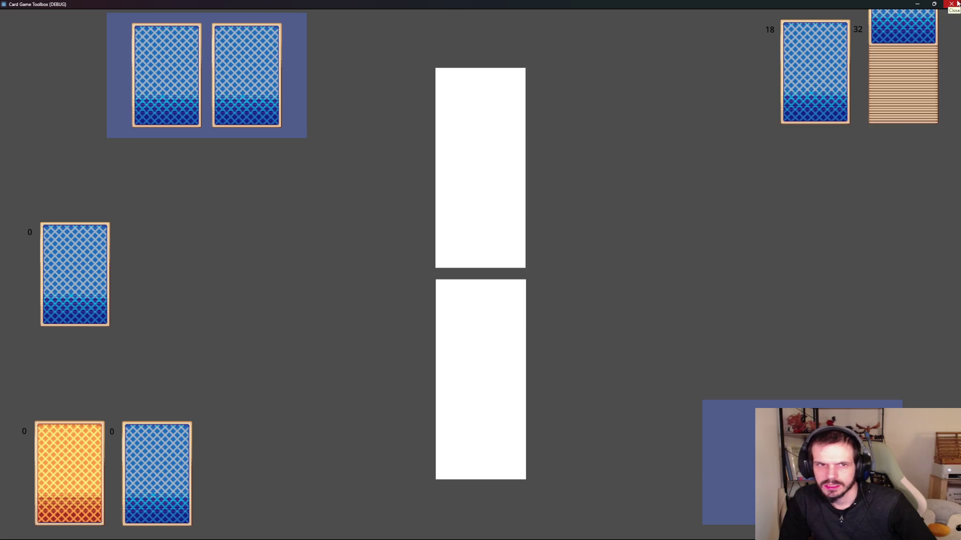
- Close the running game after checking the table under canvas_items stretching
{"action": "left_click", "coordinate": [956, 3]}
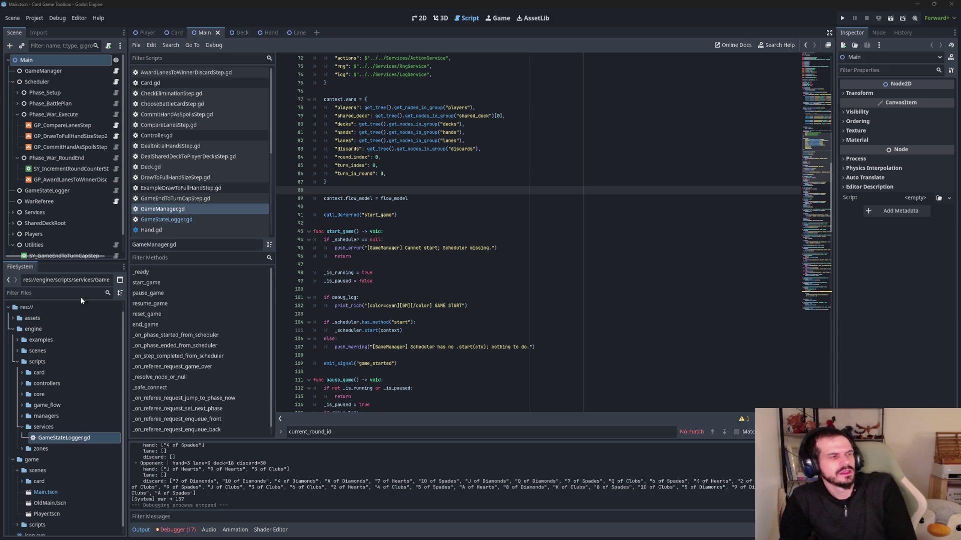
- Return to the Godot editor showing GameManager.gd using Alt+Tab
{"action": "mouse_move", "coordinate": [317, 537]}
{"action": "mouse_move", "coordinate": [207, 535]}
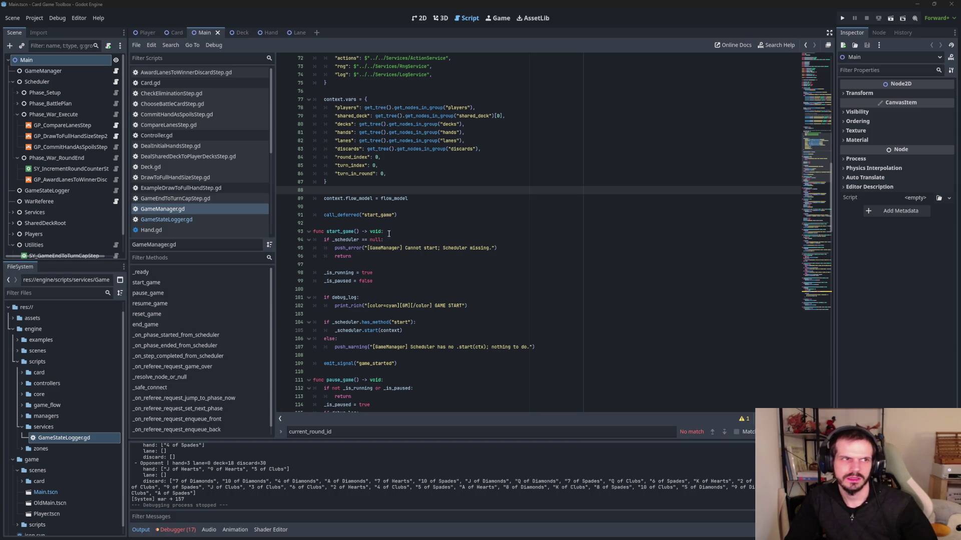
{"action": "key", "text": "alt+Tab"}
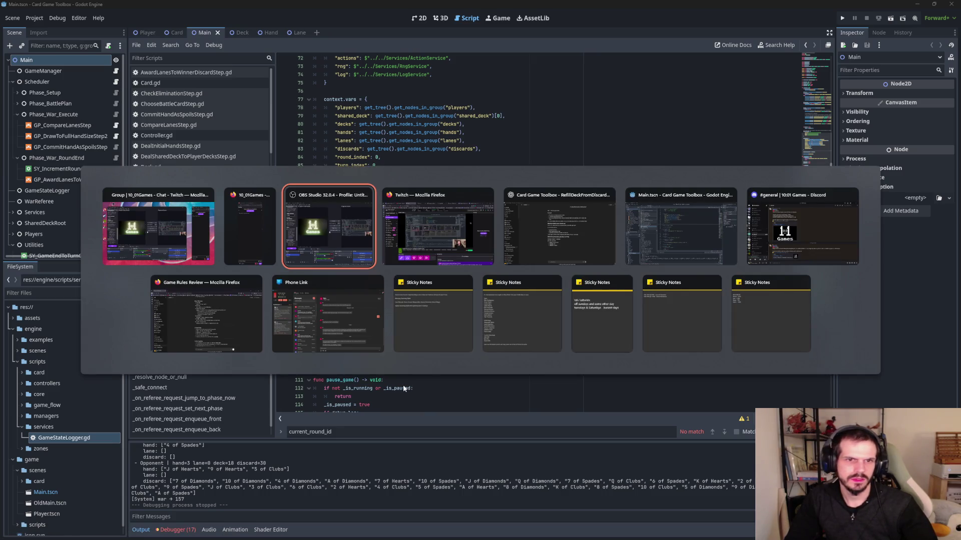
{"action": "key", "text": "Tab"}
{"action": "key", "text": "Tab"}
{"action": "key", "text": "Tab"}
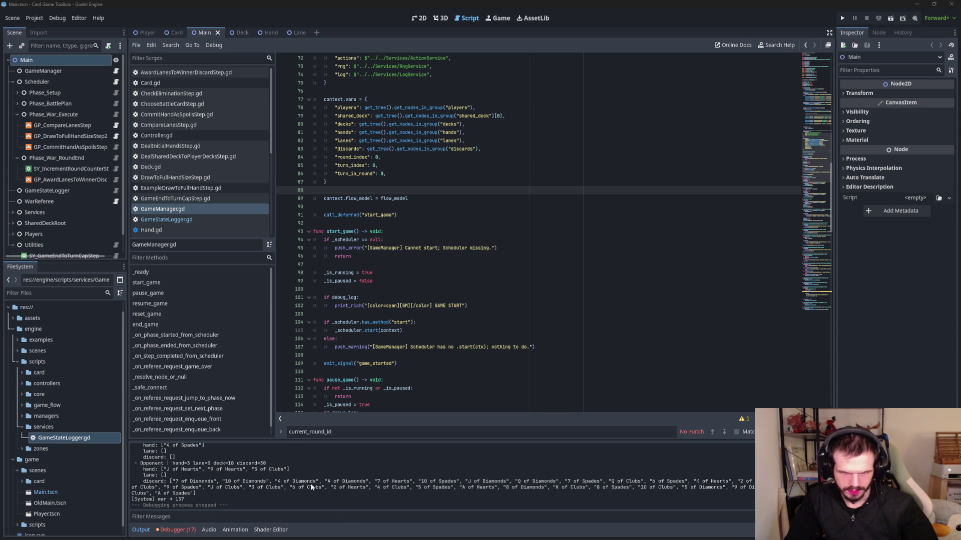
- Open GameStateLogger.gd and narrow the find bar search to round_id
{"action": "scroll", "coordinate": [311, 484], "scroll_direction": "up", "scroll_amount": 3}
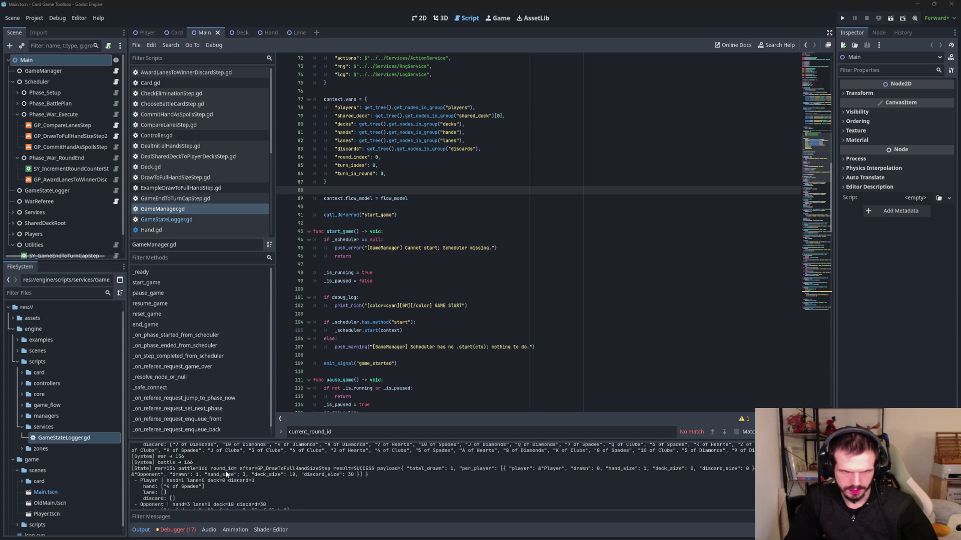
{"action": "scroll", "coordinate": [450, 329], "scroll_direction": "up", "scroll_amount": 6}
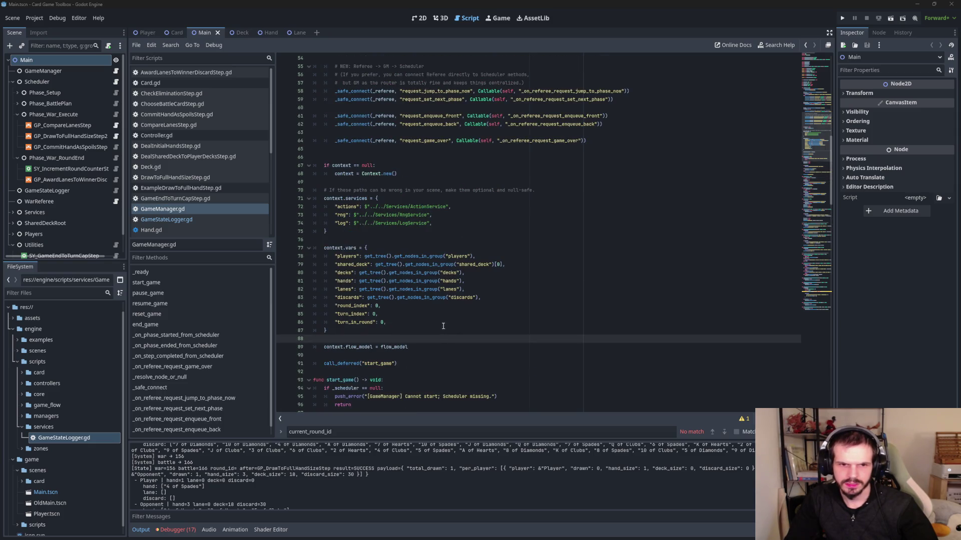
{"action": "left_click", "coordinate": [181, 221]}
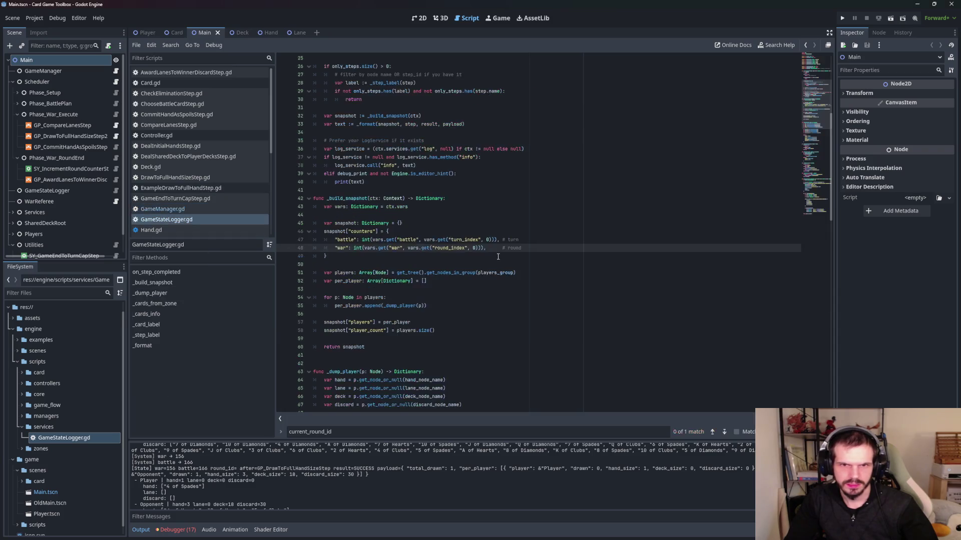
{"action": "scroll", "coordinate": [501, 258], "scroll_direction": "down", "scroll_amount": 10}
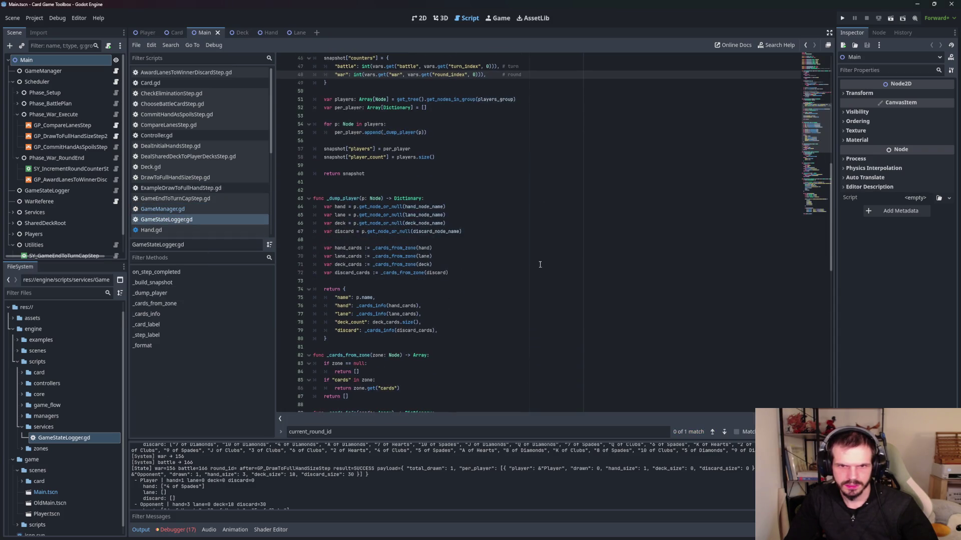
{"action": "scroll", "coordinate": [531, 260], "scroll_direction": "down", "scroll_amount": 3}
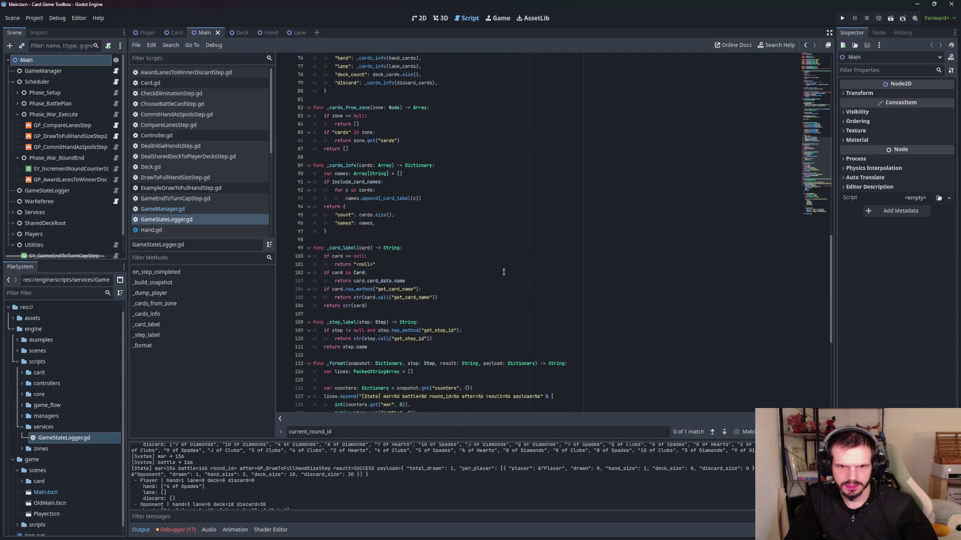
{"action": "left_click", "coordinate": [330, 433]}
{"action": "left_click", "coordinate": [314, 432]}
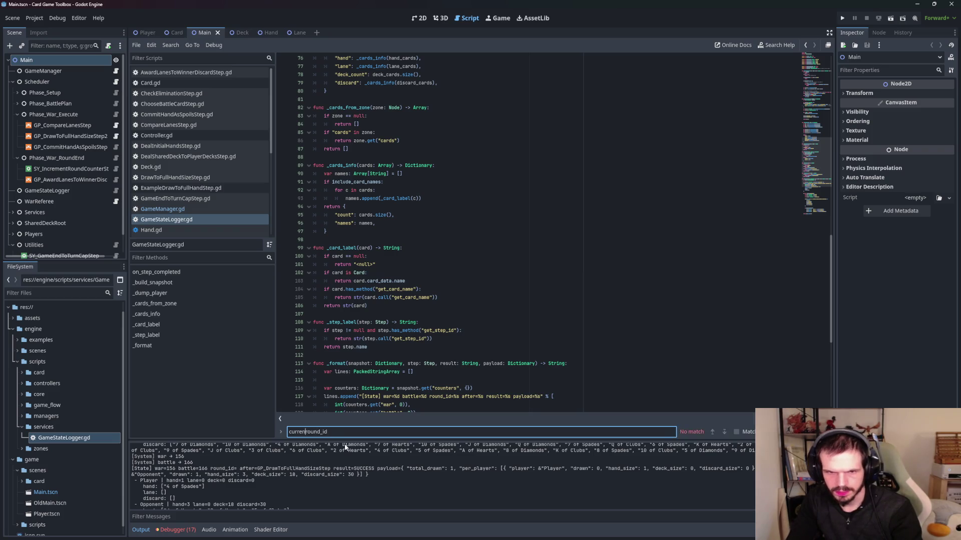
{"action": "key", "text": "ctrl+BackSpace"}
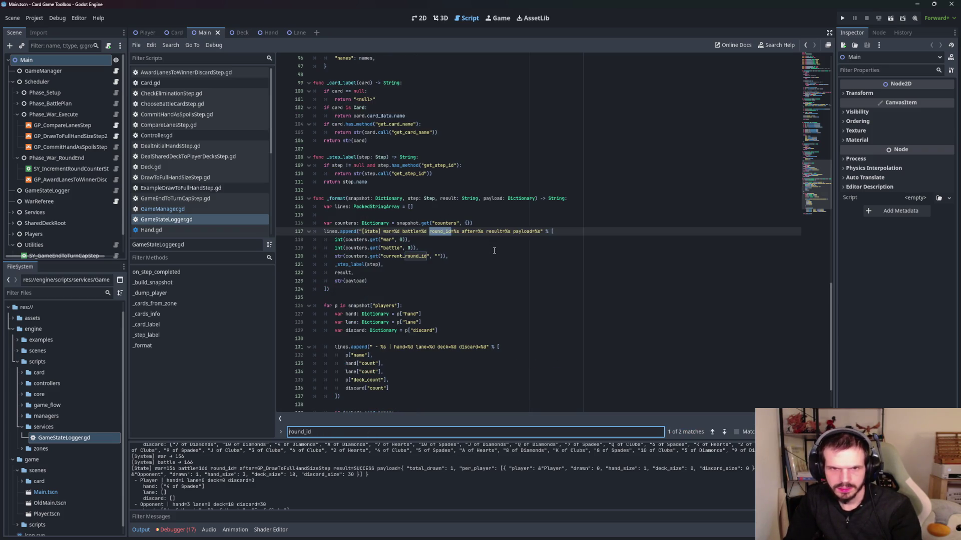
- Delete 'round_id=%s' from the log format and the current_round_id argument line, then run the game
{"action": "left_click", "coordinate": [479, 248]}
{"action": "left_click_drag", "start_coordinate": [459, 231], "coordinate": [426, 234]}
{"action": "key", "text": "BackSpace"}
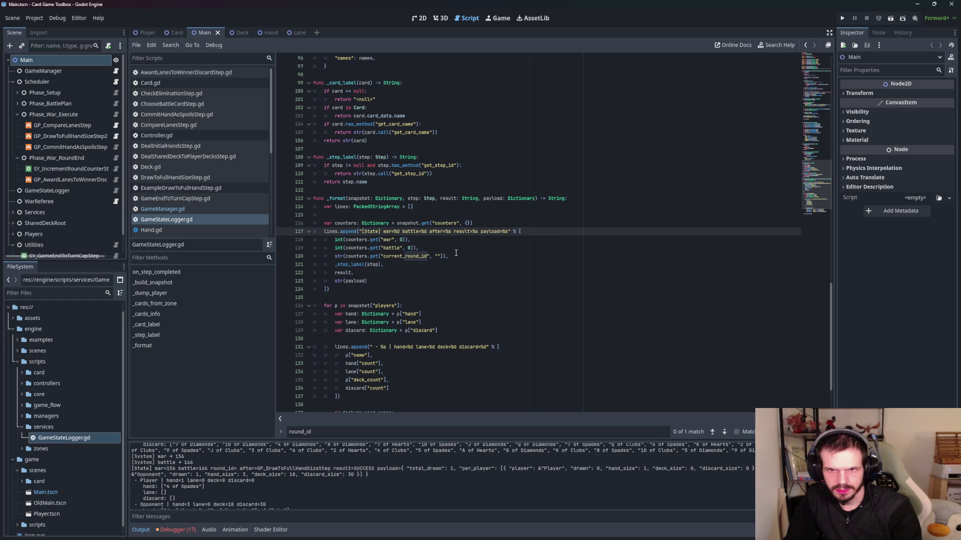
{"action": "mouse_move", "coordinate": [464, 257]}
{"action": "left_mouse_down"}
{"action": "mouse_move", "coordinate": [391, 257]}
{"action": "mouse_move", "coordinate": [371, 272]}
{"action": "mouse_move", "coordinate": [359, 256]}
{"action": "mouse_move", "coordinate": [313, 257]}
{"action": "left_mouse_up"}
{"action": "key", "text": "BackSpace"}
{"action": "key", "text": "BackSpace"}
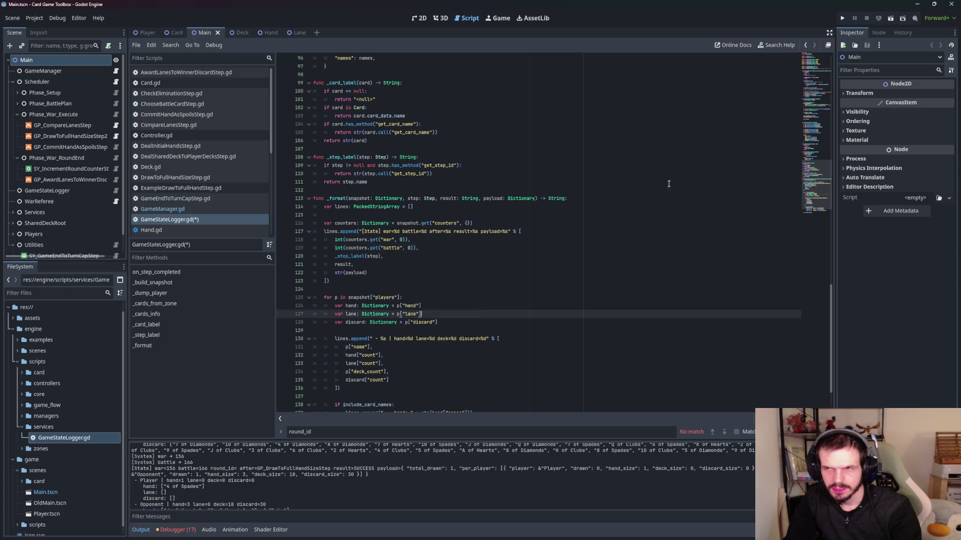
{"action": "left_click", "coordinate": [843, 17]}
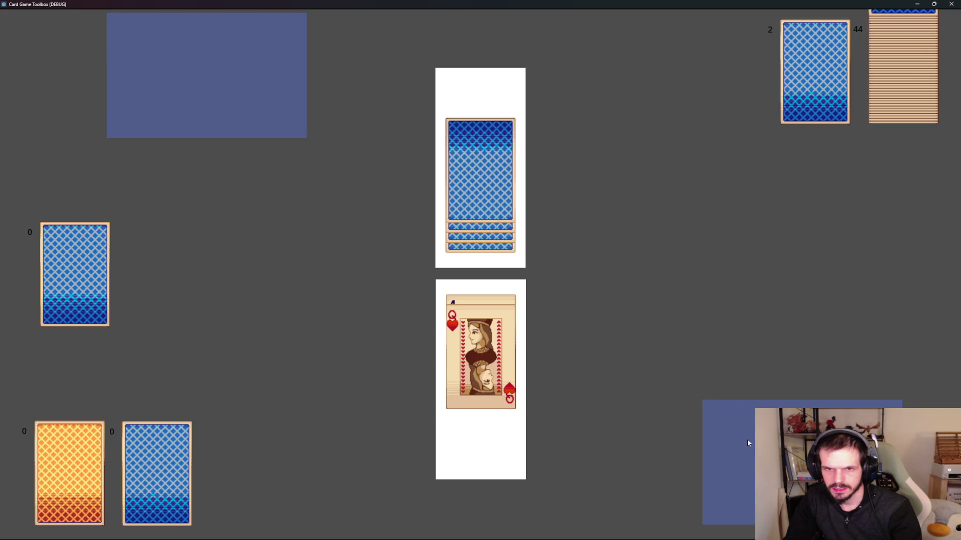
- Close the game window after checking the new log output
{"action": "left_click", "coordinate": [951, 4]}
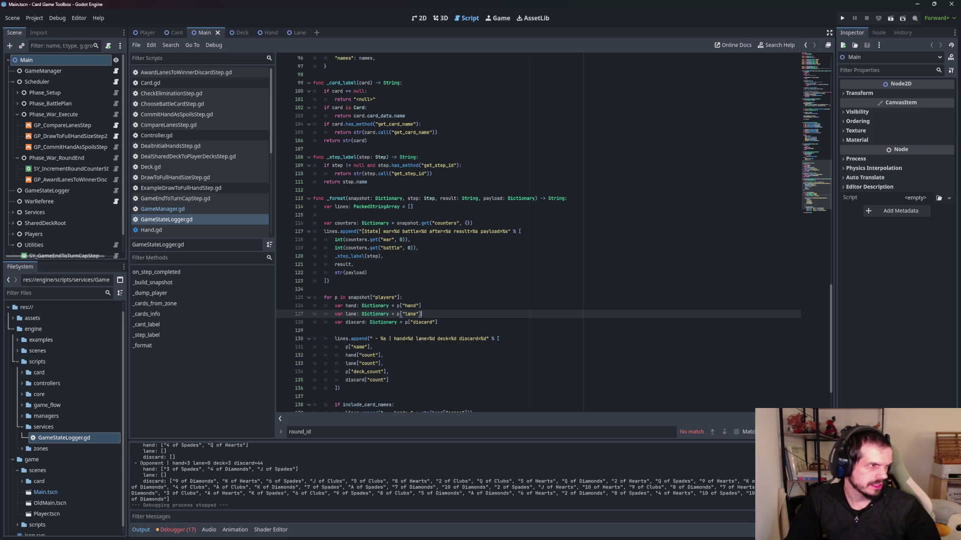
{"action": "left_click", "coordinate": [422, 313]}
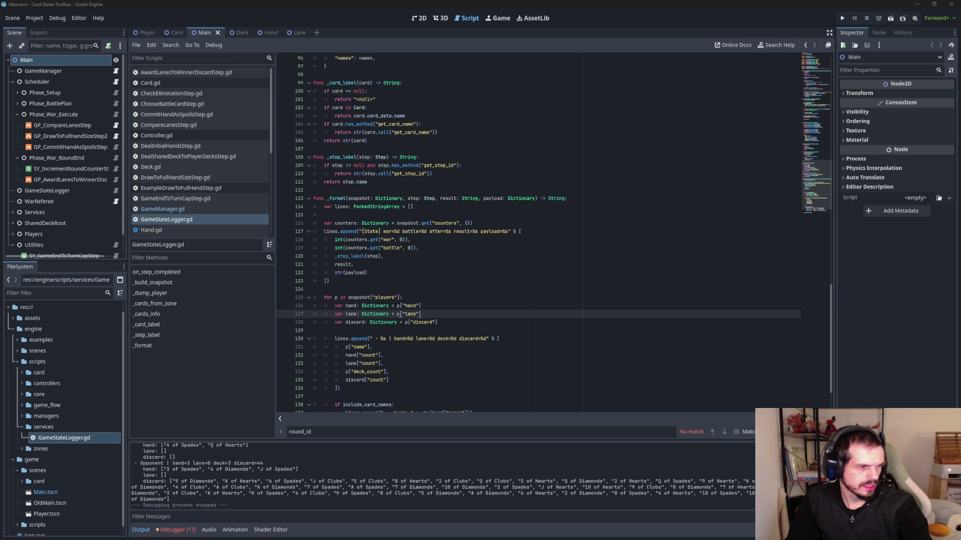
{"action": "key", "text": "super+d"}
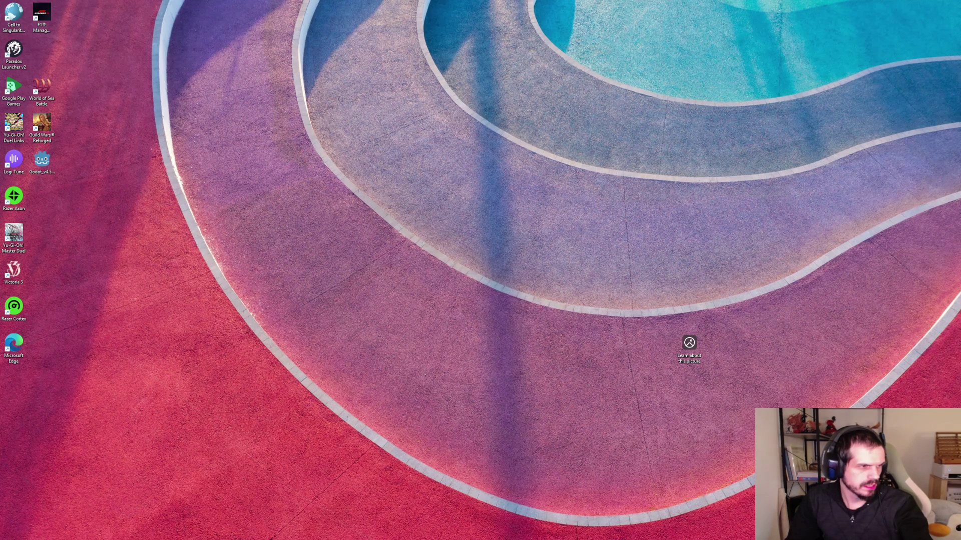
{"action": "key", "text": "super+d"}
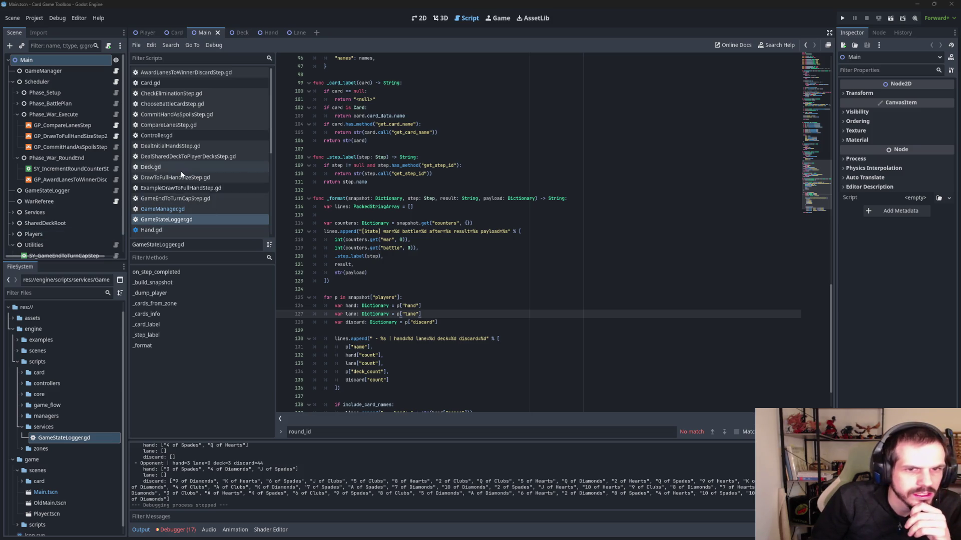
{"action": "left_click", "coordinate": [157, 87]}
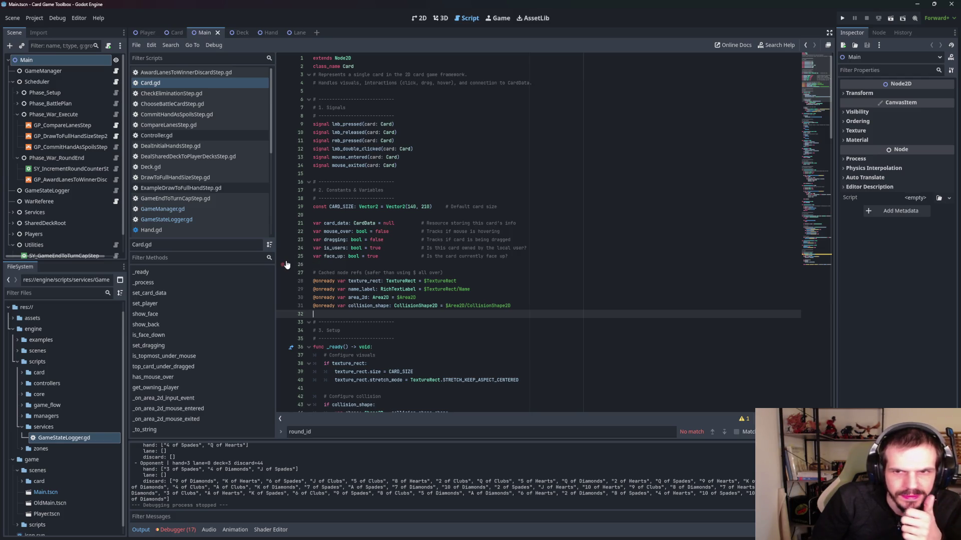
- Select the is_users declaration on line 24 of Card.gd, then expand the Services node
{"action": "left_click_drag", "start_coordinate": [560, 247], "coordinate": [309, 247]}
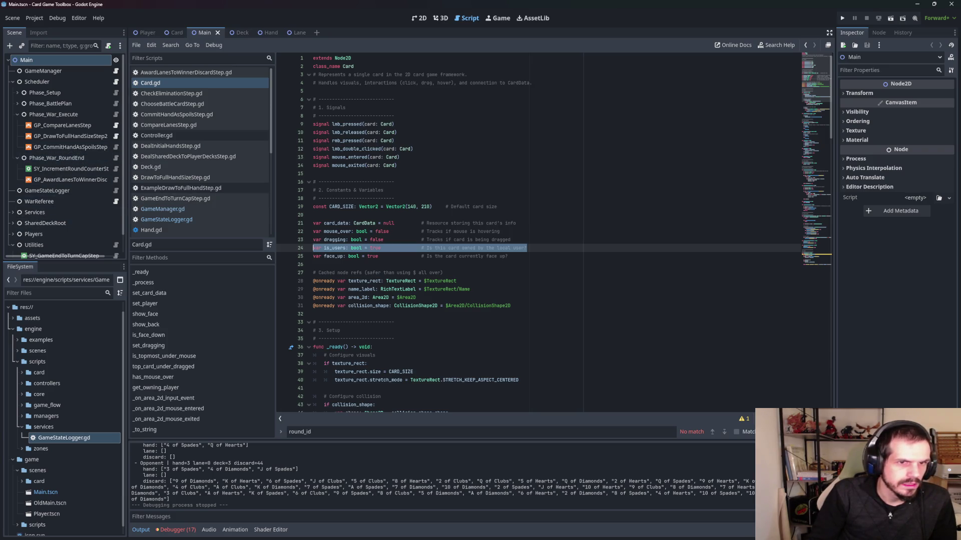
{"action": "left_click", "coordinate": [14, 213]}
- Scroll down to reveal ActionService, RngService and LogService under Services
{"action": "scroll", "coordinate": [56, 223], "scroll_direction": "down", "scroll_amount": 3}
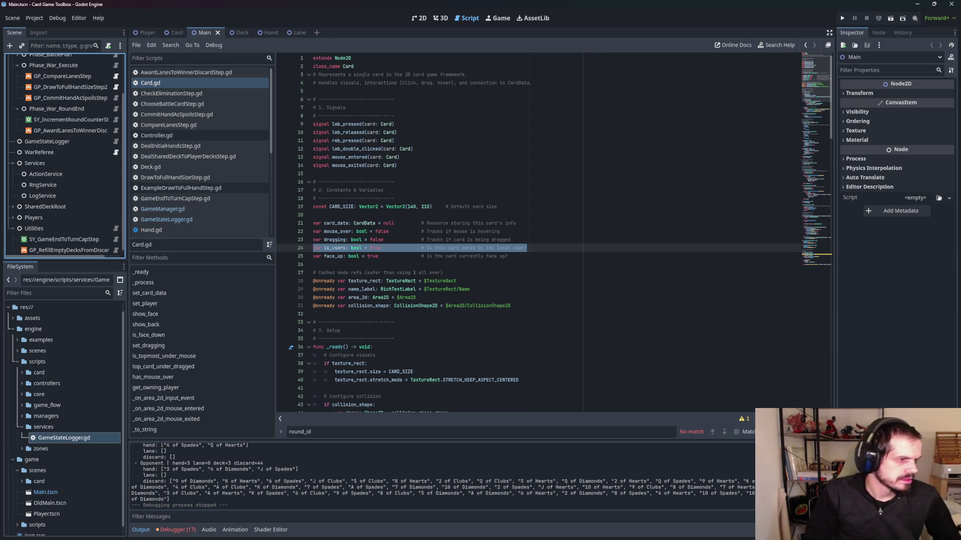
- Add the note 'Update to a owner id?' to the is_users comment and select the whole script
{"action": "mouse_move", "coordinate": [527, 248]}
{"action": "left_mouse_down"}
{"action": "mouse_move", "coordinate": [485, 249]}
{"action": "mouse_move", "coordinate": [524, 248]}
{"action": "left_mouse_up"}
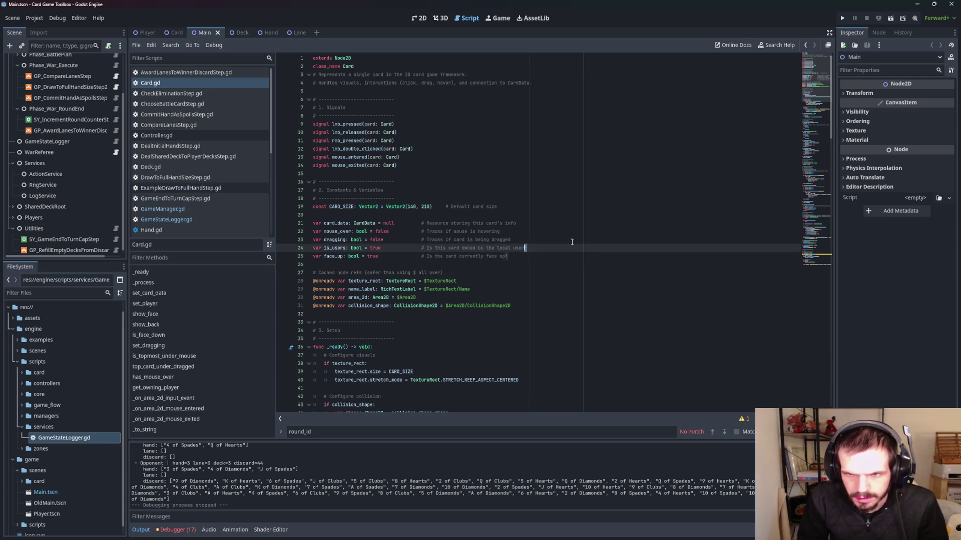
{"action": "type", "text": ". Update to"}
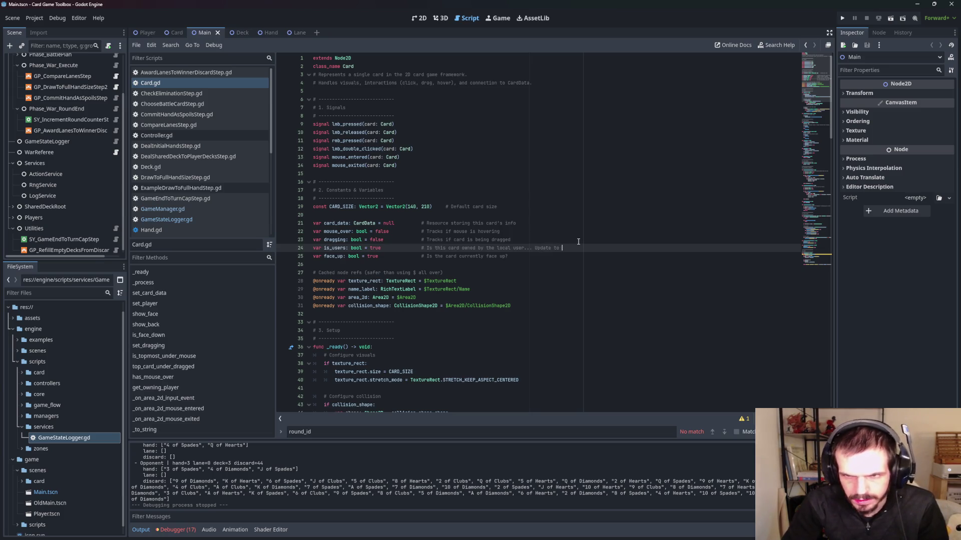
{"action": "type", "text": " a o"}
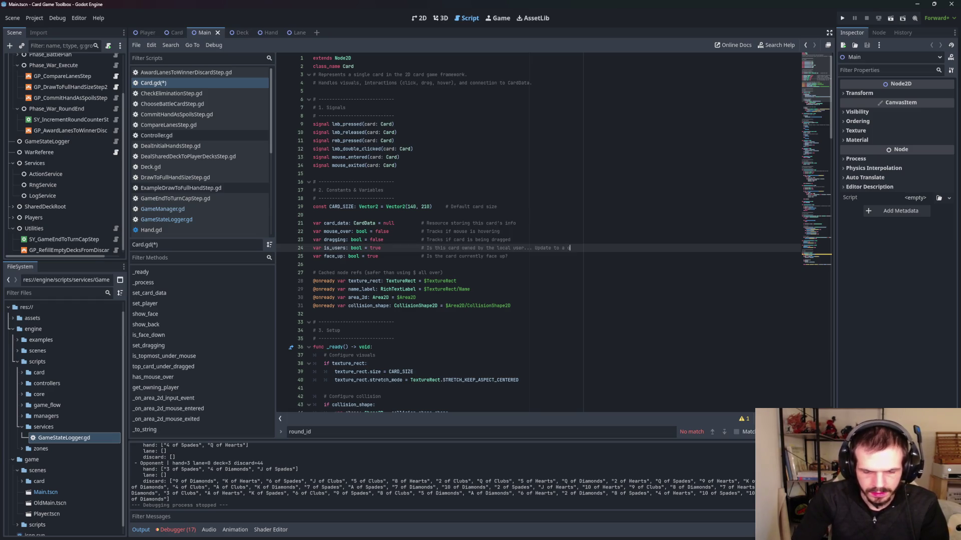
{"action": "type", "text": "wner."}
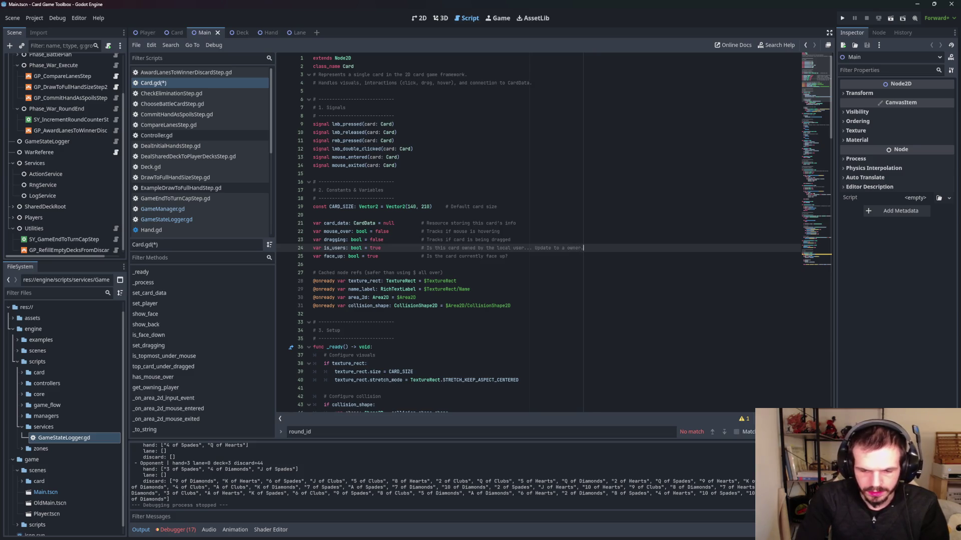
{"action": "type", "text": "id"}
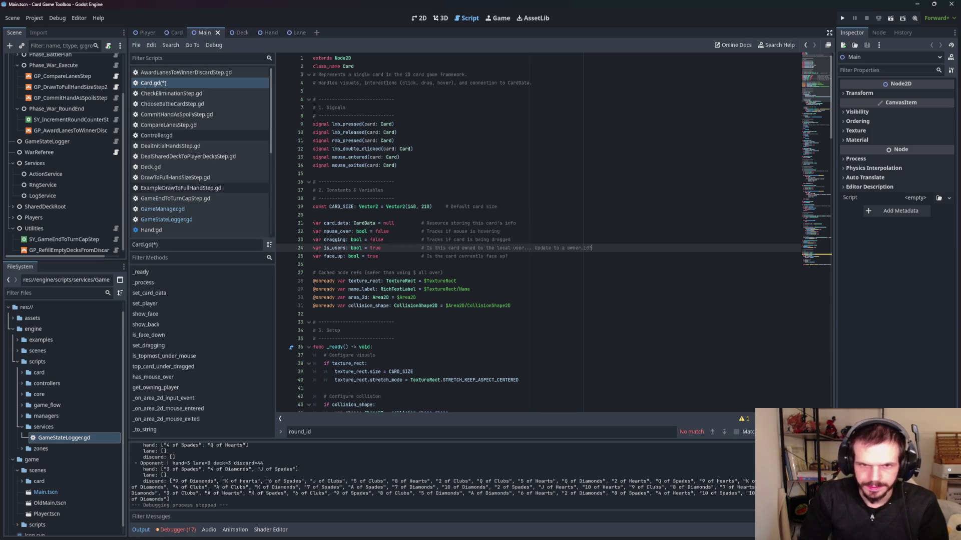
{"action": "key", "text": "ctrl+a"}
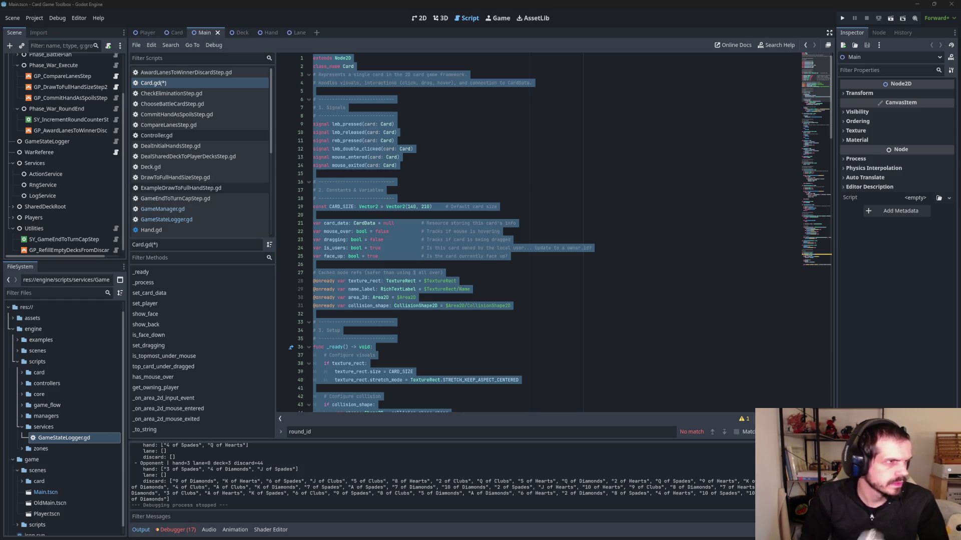
{"action": "scroll", "coordinate": [497, 306], "scroll_direction": "down", "scroll_amount": 4}
{"action": "scroll", "coordinate": [497, 305], "scroll_direction": "down", "scroll_amount": 20}
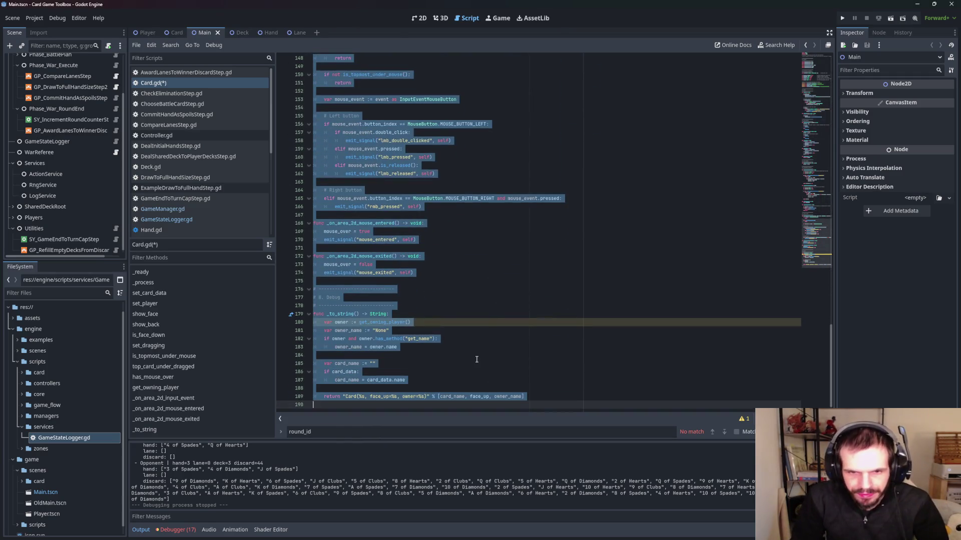
{"action": "left_click", "coordinate": [476, 360]}
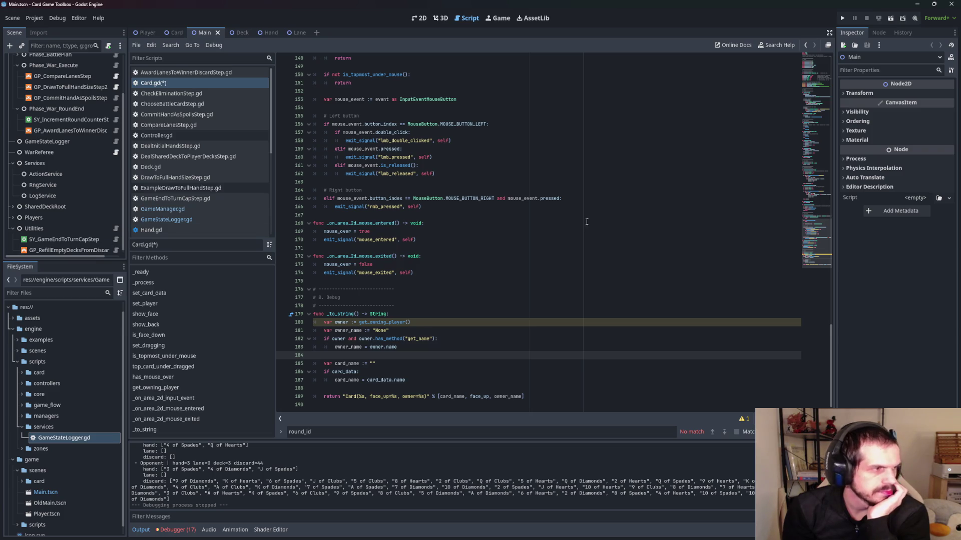
{"action": "scroll", "coordinate": [470, 242], "scroll_direction": "up", "scroll_amount": 20}
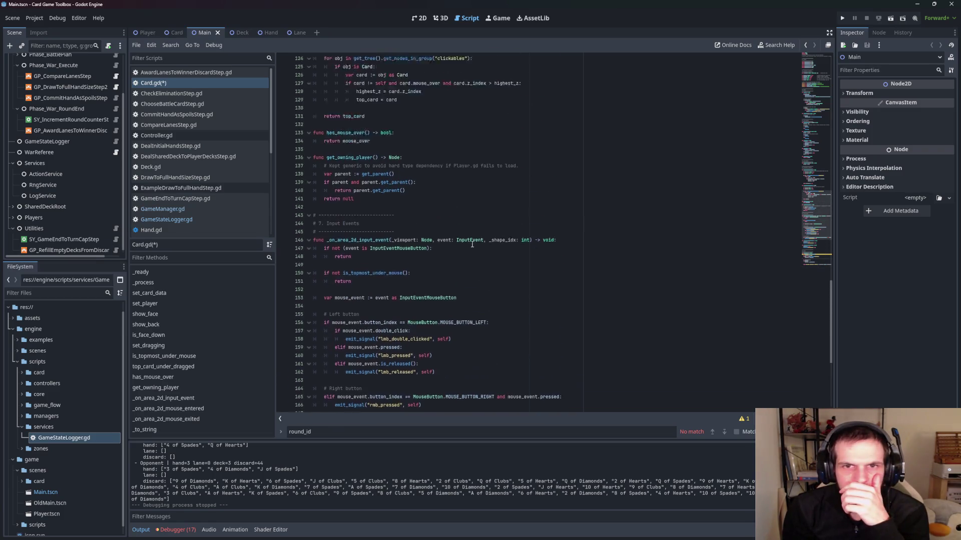
{"action": "scroll", "coordinate": [471, 238], "scroll_direction": "up", "scroll_amount": 15}
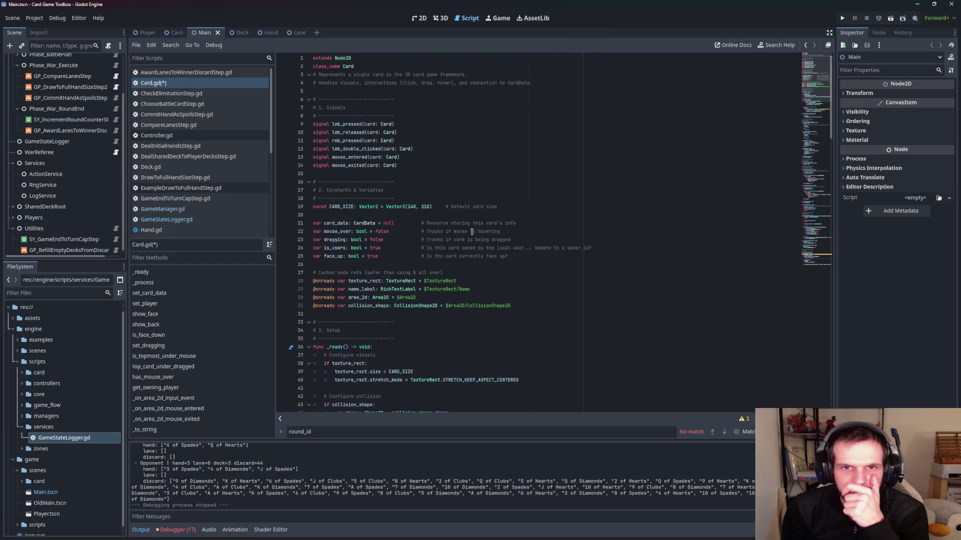
- Replace the is_users line with var owner_id: String = "" below face_up
{"action": "left_click_drag", "start_coordinate": [618, 248], "coordinate": [276, 248]}
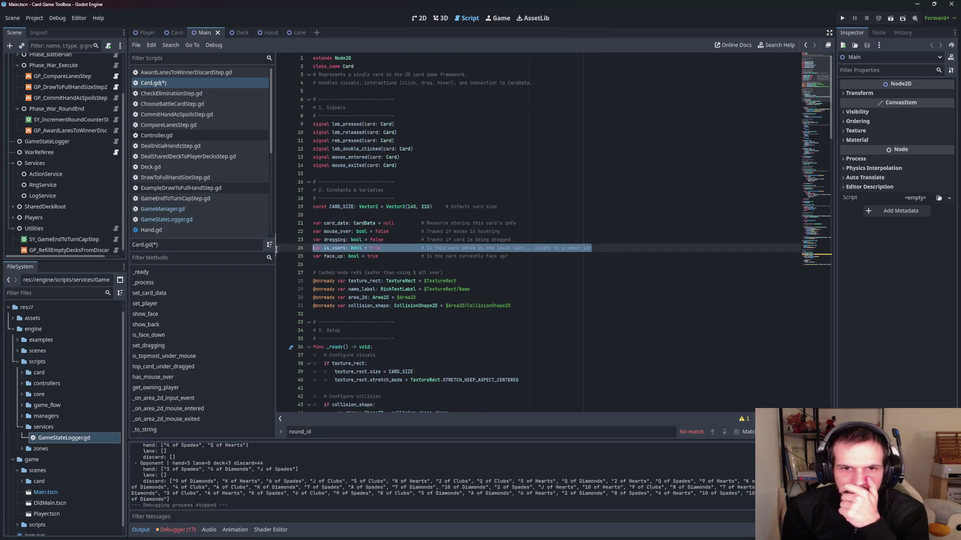
{"action": "key", "text": "BackSpace"}
{"action": "key", "text": "BackSpace"}
{"action": "left_click", "coordinate": [537, 249]}
{"action": "key", "text": "Return"}
{"action": "key", "text": "Return"}
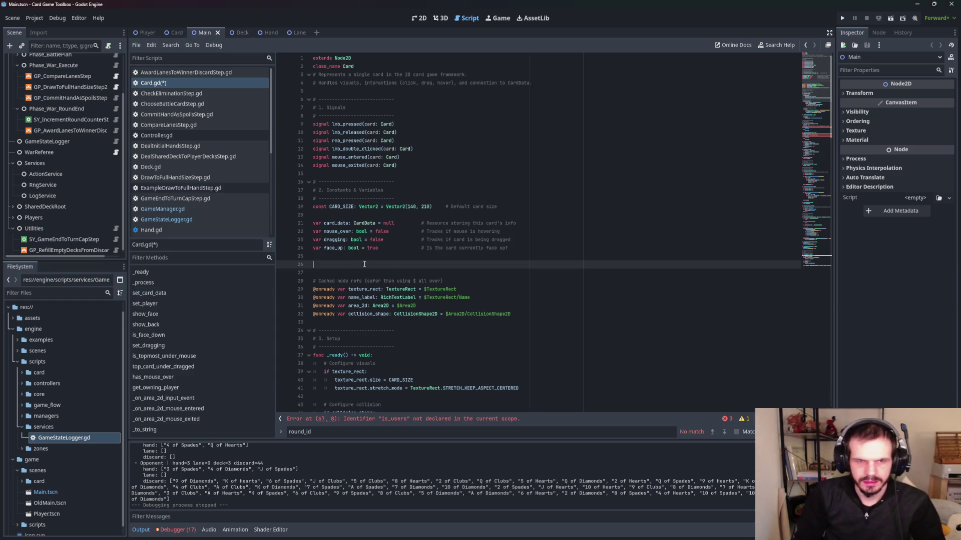
{"action": "type", "text": "var owner_id: String = \"\"  # e.g. \"Player\" / \"Opponent\" or a unique id later"}
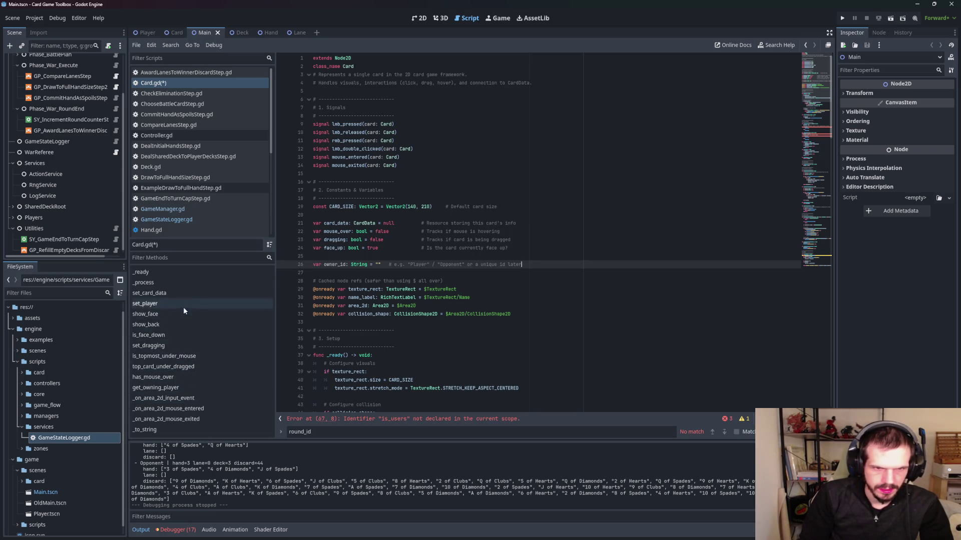
{"action": "left_click", "coordinate": [181, 388]}
- Insert a set_owner_id(id: String) function assigning owner_id just above get_owning_player
{"action": "left_click", "coordinate": [328, 233]}
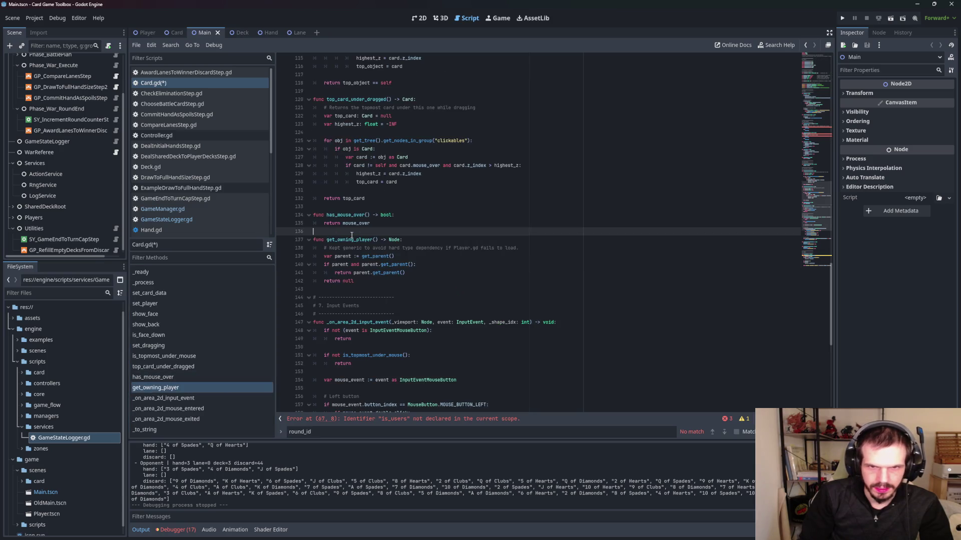
{"action": "key", "text": "Return"}
{"action": "key", "text": "Return"}
{"action": "key", "text": "Up"}
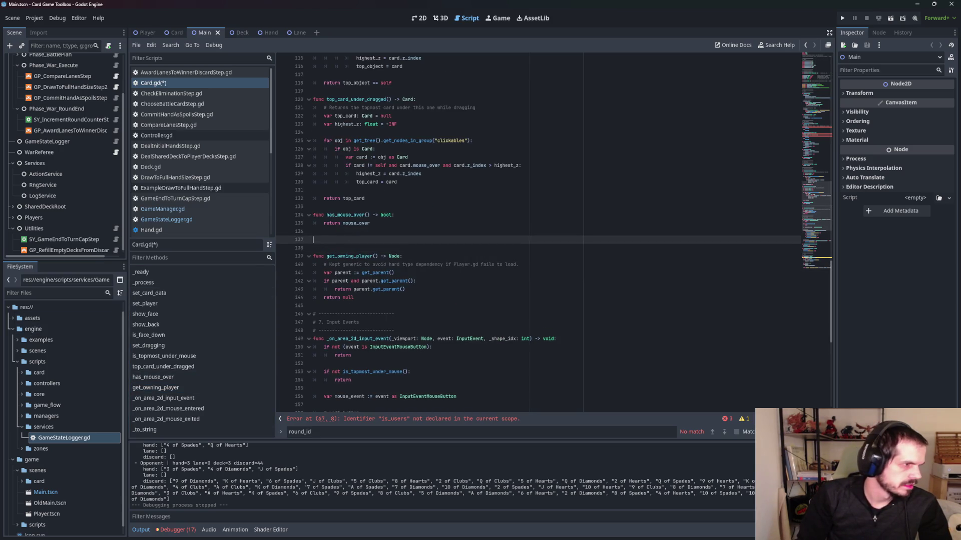
{"action": "left_click", "coordinate": [335, 239]}
{"action": "type", "text": "func set_owner_id(id: String) -> void: \towner_id = id"}
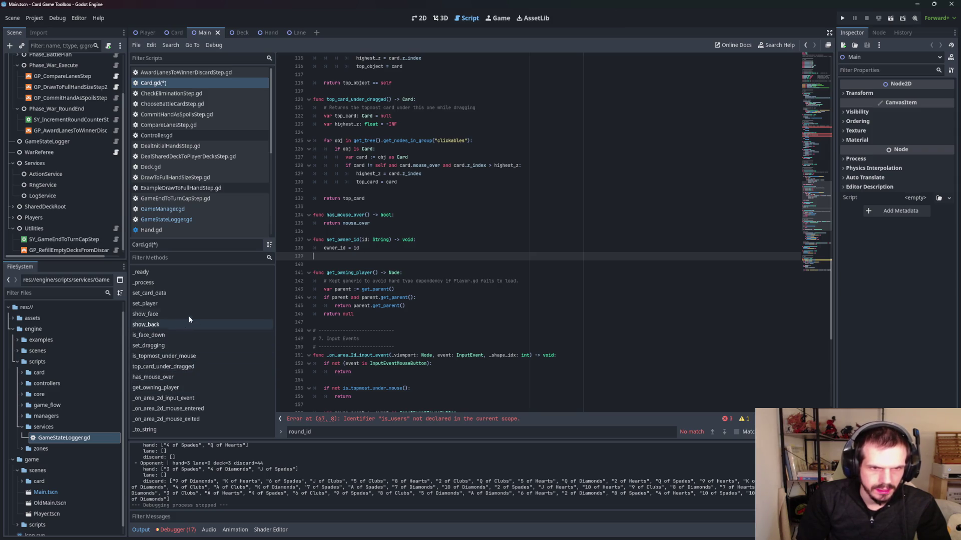
{"action": "left_click", "coordinate": [193, 295]}
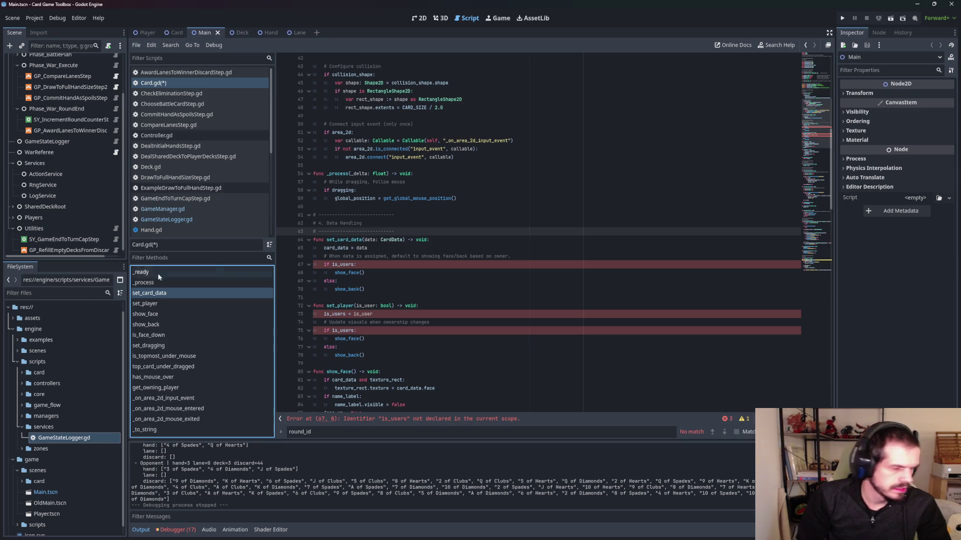
- Replace the if is_users face/back block in set_card_data with two comments deferring to VisibilityService
{"action": "left_click", "coordinate": [379, 247]}
{"action": "left_click", "coordinate": [367, 264]}
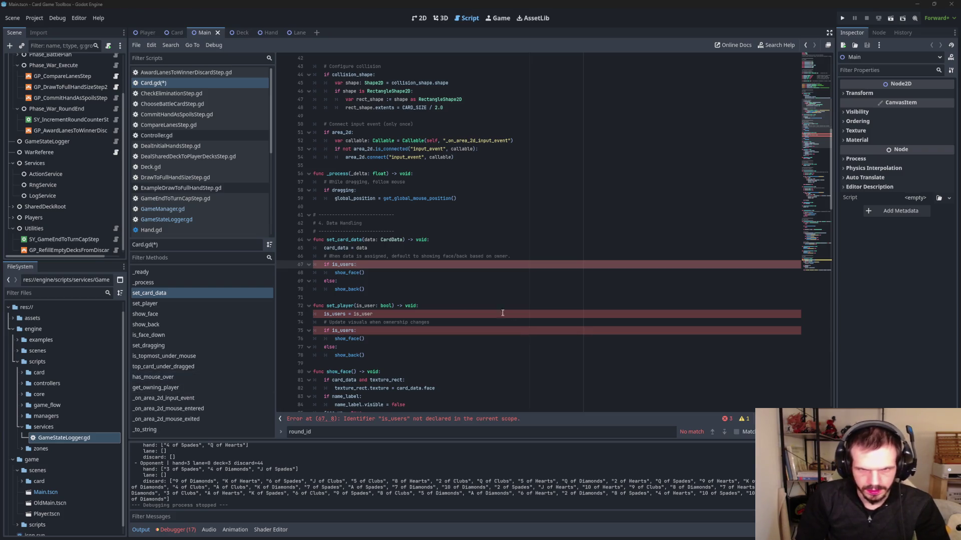
{"action": "mouse_move", "coordinate": [394, 296]}
{"action": "left_mouse_down"}
{"action": "mouse_move", "coordinate": [346, 273]}
{"action": "mouse_move", "coordinate": [249, 255]}
{"action": "left_mouse_up"}
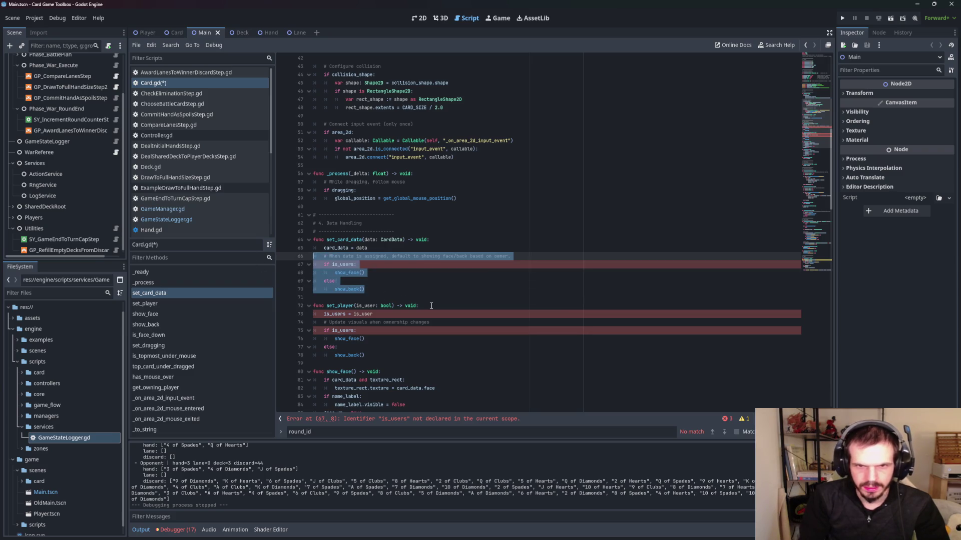
{"action": "key", "text": "Delete"}
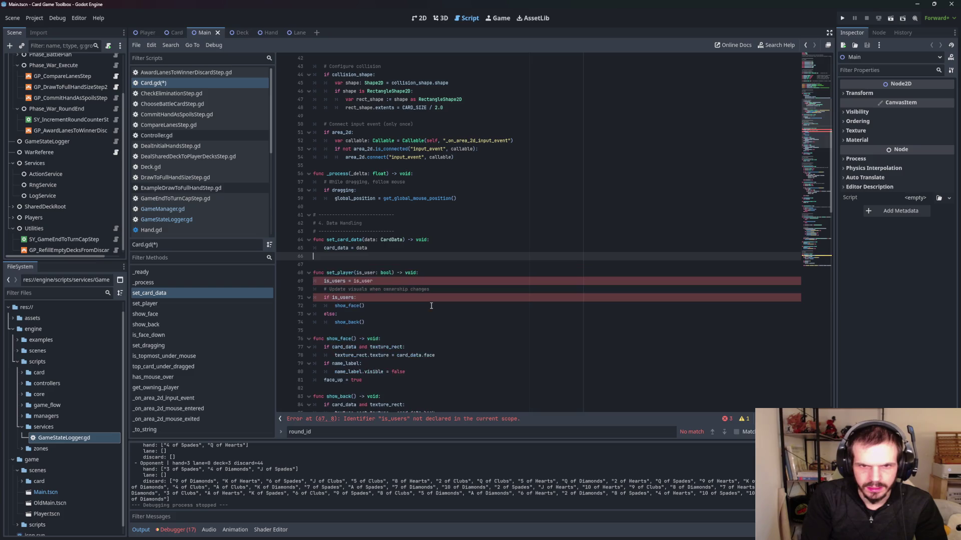
{"action": "type", "text": "# Do NOT decide face/back here. \t# VisibilityService will call show_face/show_back."}
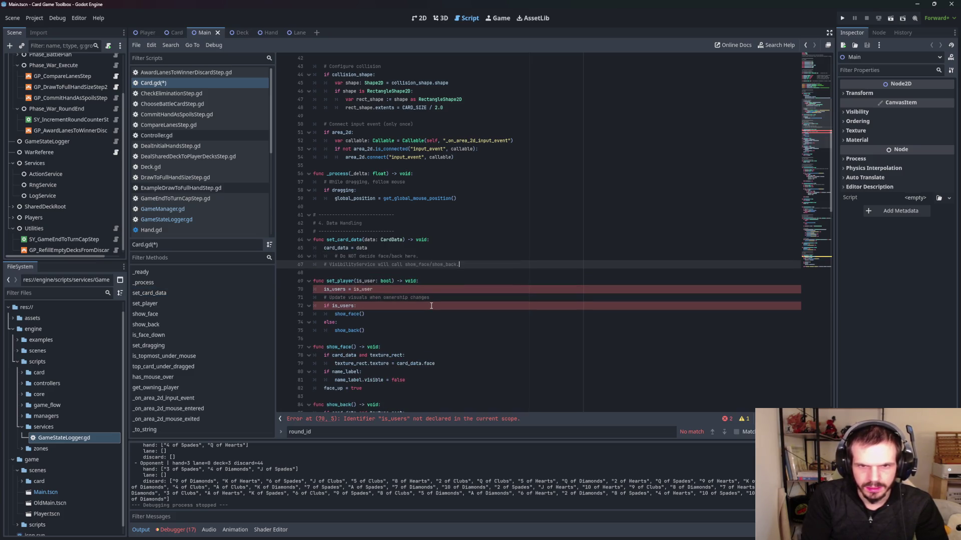
{"action": "key", "text": "Up"}
{"action": "key", "text": "Down"}
{"action": "key", "text": "Down"}
{"action": "key", "text": "Down"}
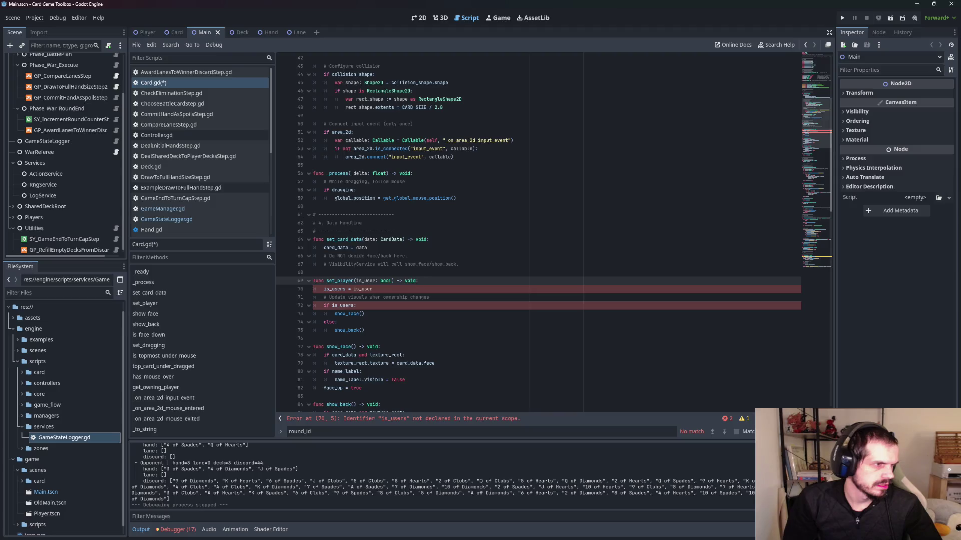
- Delete the entire set_player function from Card.gd
{"action": "scroll", "coordinate": [426, 321], "scroll_direction": "down", "scroll_amount": 1}
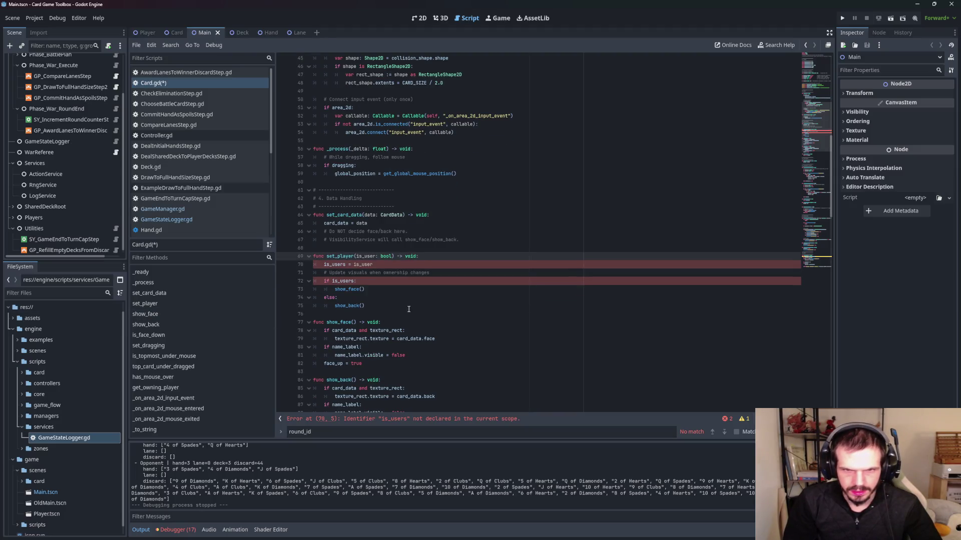
{"action": "left_click_drag", "start_coordinate": [408, 309], "coordinate": [237, 257]}
{"action": "key", "text": "BackSpace"}
{"action": "key", "text": "BackSpace"}
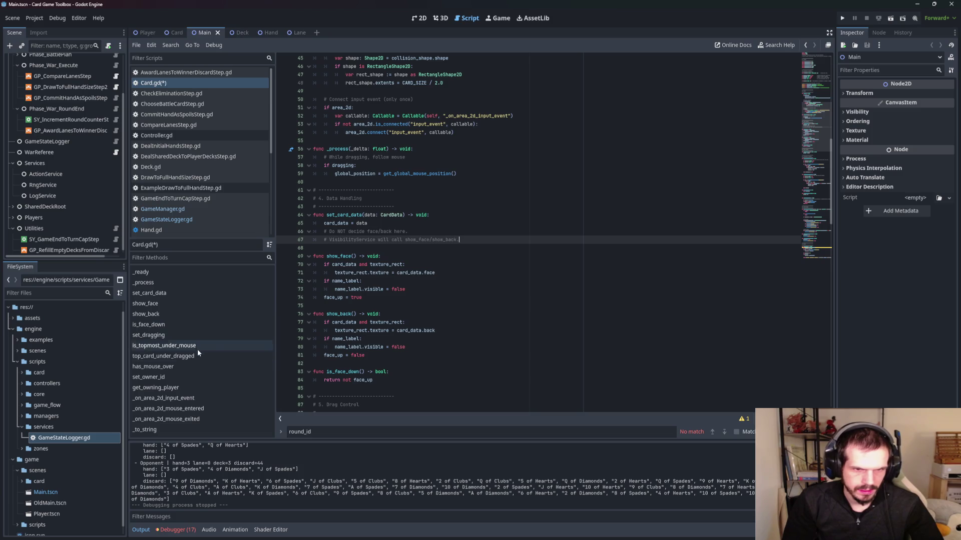
{"action": "left_click", "coordinate": [230, 303]}
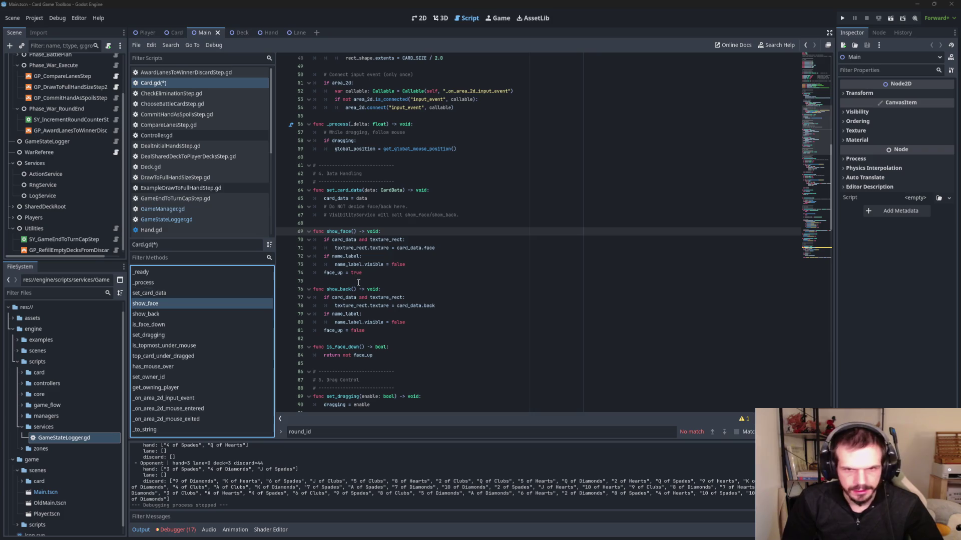
- Replace the show_face body so it shows the name label
{"action": "left_click_drag", "start_coordinate": [373, 273], "coordinate": [277, 241]}
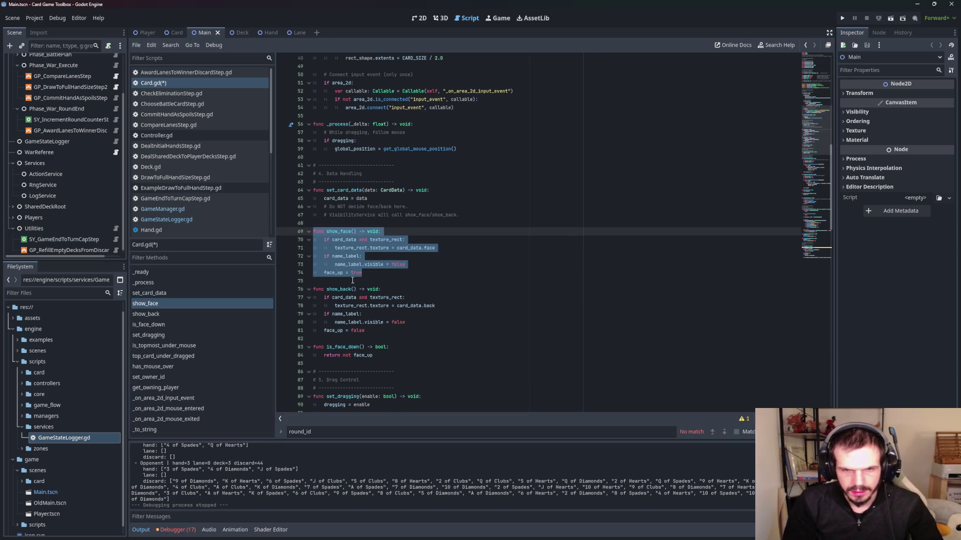
{"action": "type", "text": "func show_face() -> void: \tif card_data and texture_rect: \t\ttexture_rect.texture = card_data.face \tif name_label: \t\tname_label.visible = true \t\tname_label.text = card_data.name if card_data else \"\" \tface_up = true"}
{"action": "key", "text": "BackSpace"}
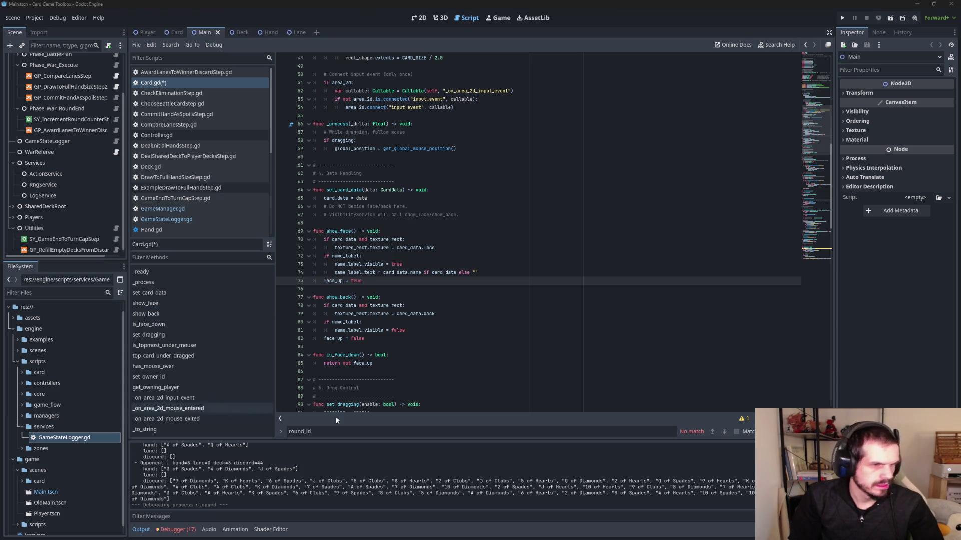
- Tidy the blank line after show_back and run the project to test Card.gd
{"action": "mouse_move", "coordinate": [385, 342]}
{"action": "left_mouse_down"}
{"action": "mouse_move", "coordinate": [350, 341]}
{"action": "mouse_move", "coordinate": [311, 306]}
{"action": "mouse_move", "coordinate": [254, 296]}
{"action": "left_mouse_up"}
{"action": "left_click", "coordinate": [450, 347]}
{"action": "key", "text": "Return"}
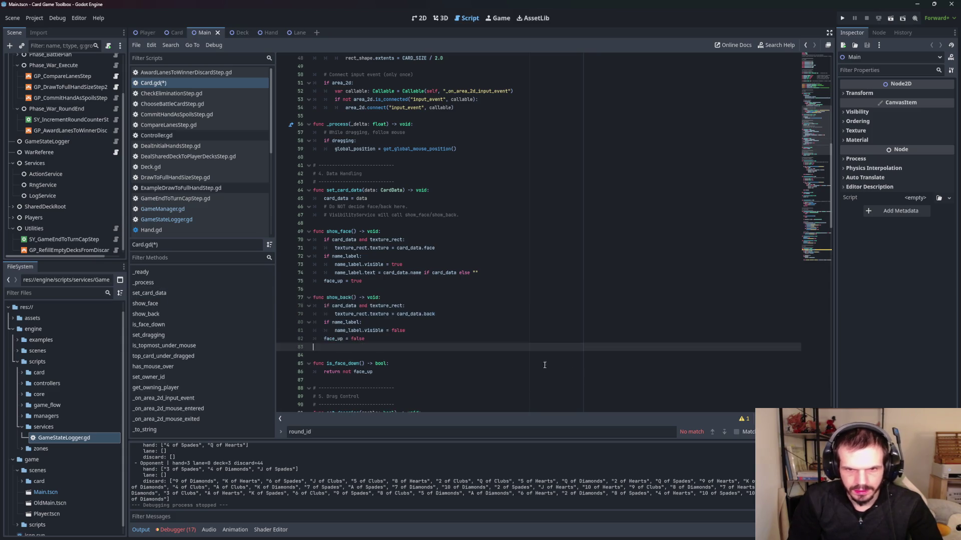
{"action": "key", "text": "BackSpace"}
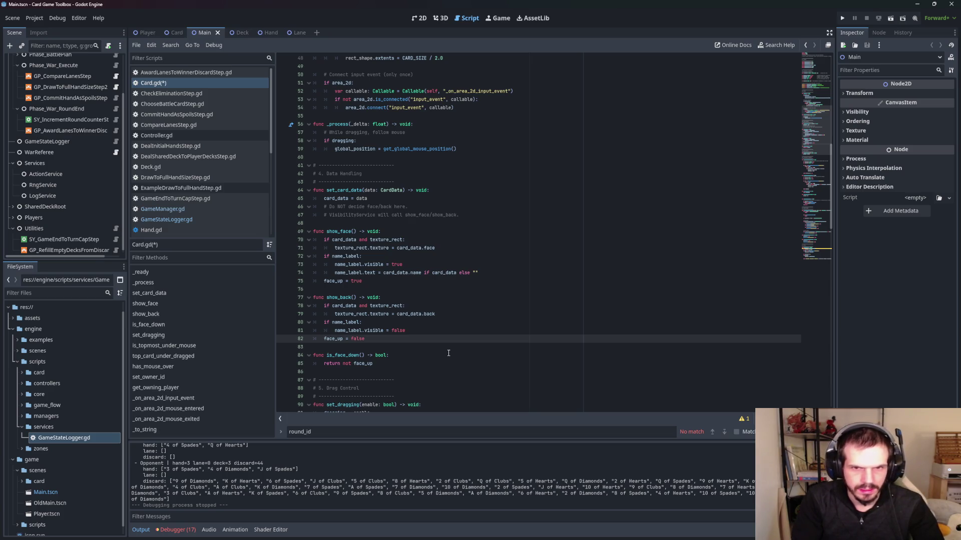
{"action": "scroll", "coordinate": [451, 304], "scroll_direction": "down", "scroll_amount": 1}
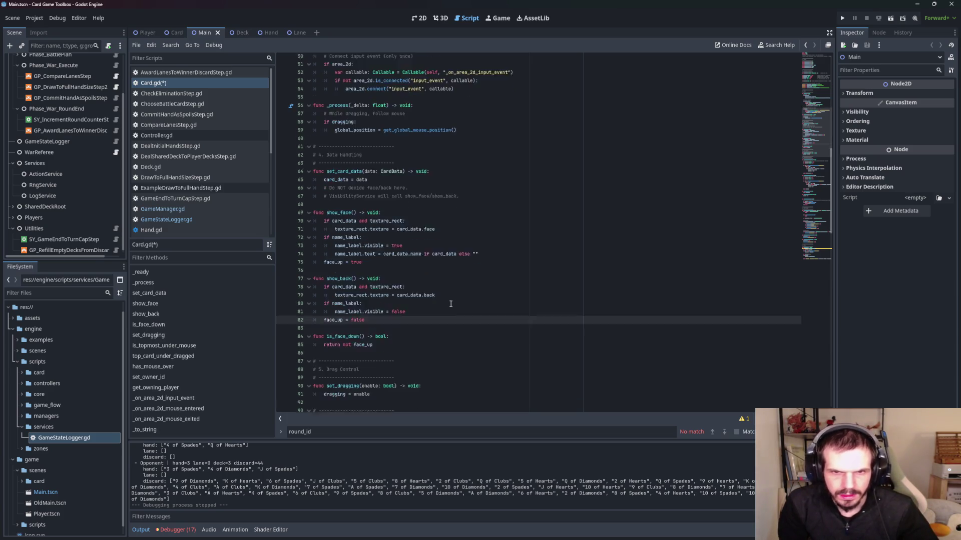
{"action": "scroll", "coordinate": [451, 304], "scroll_direction": "down", "scroll_amount": 8}
{"action": "left_click", "coordinate": [841, 15]}
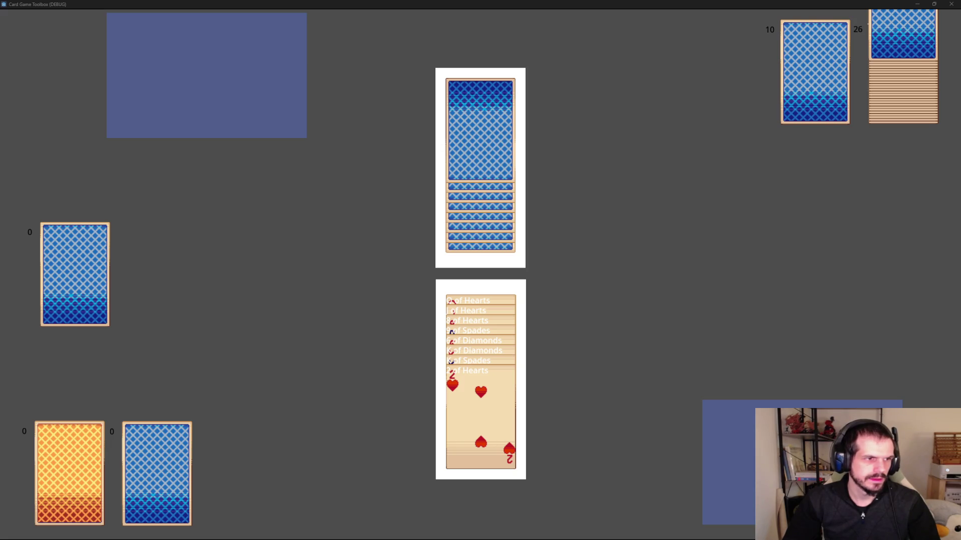
- Close the running test game after watching the name labels, returning to Card.gd
{"action": "left_click", "coordinate": [951, 4]}
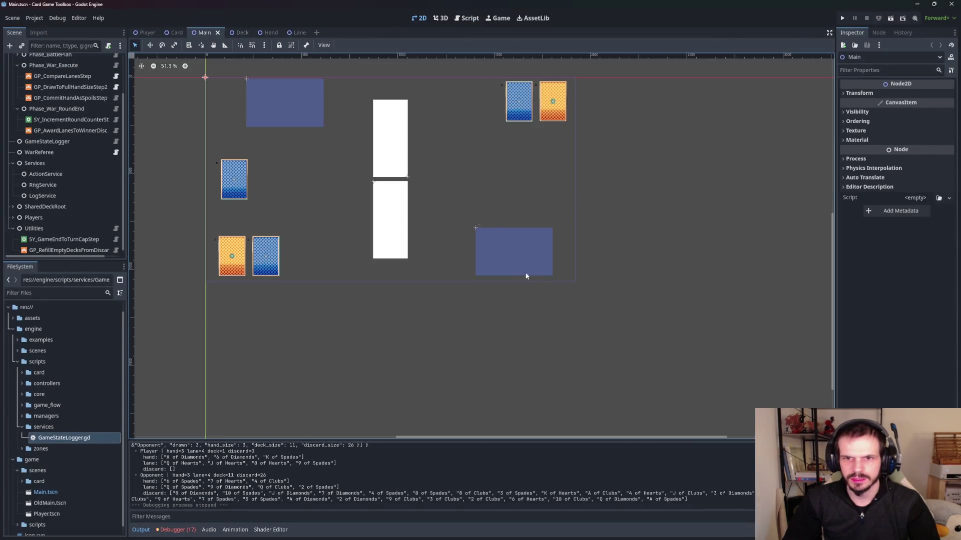
- Drag Player/Hand left and Opponent/Hand right in the 2D view, then run the game
{"action": "left_click", "coordinate": [539, 248]}
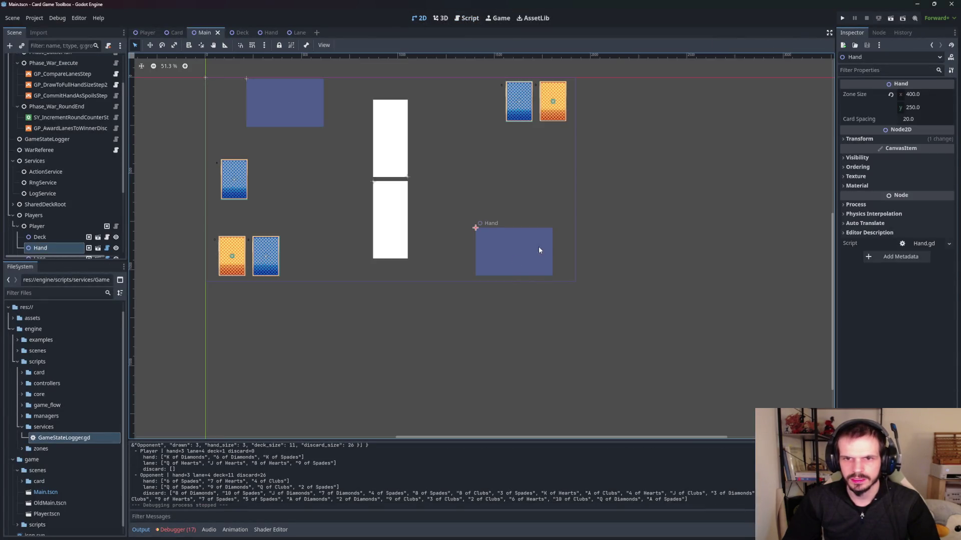
{"action": "left_click_drag", "start_coordinate": [519, 253], "coordinate": [462, 250]}
{"action": "left_click_drag", "start_coordinate": [305, 125], "coordinate": [351, 126]}
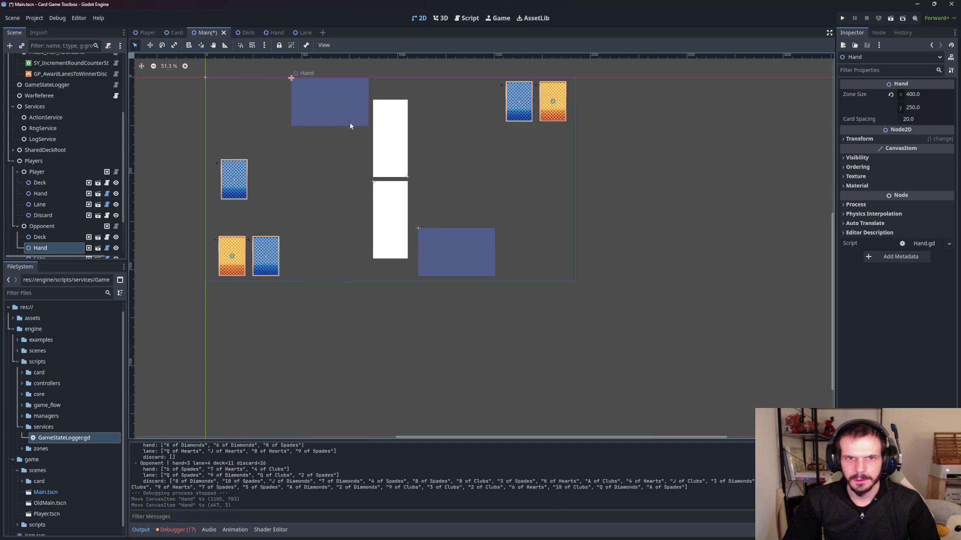
{"action": "left_click", "coordinate": [843, 18]}
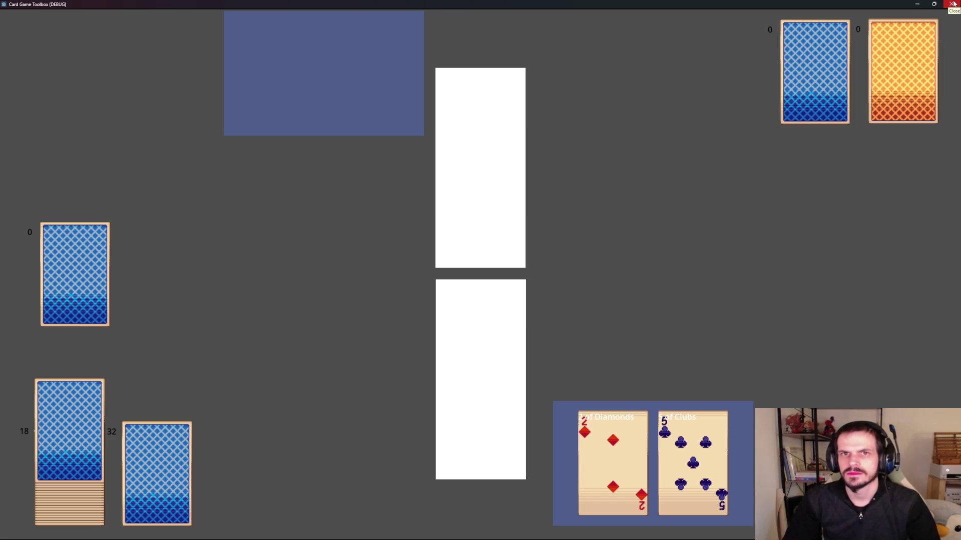
- Close the test game window to return to the Main scene's 2D editor
{"action": "left_click", "coordinate": [952, 4]}
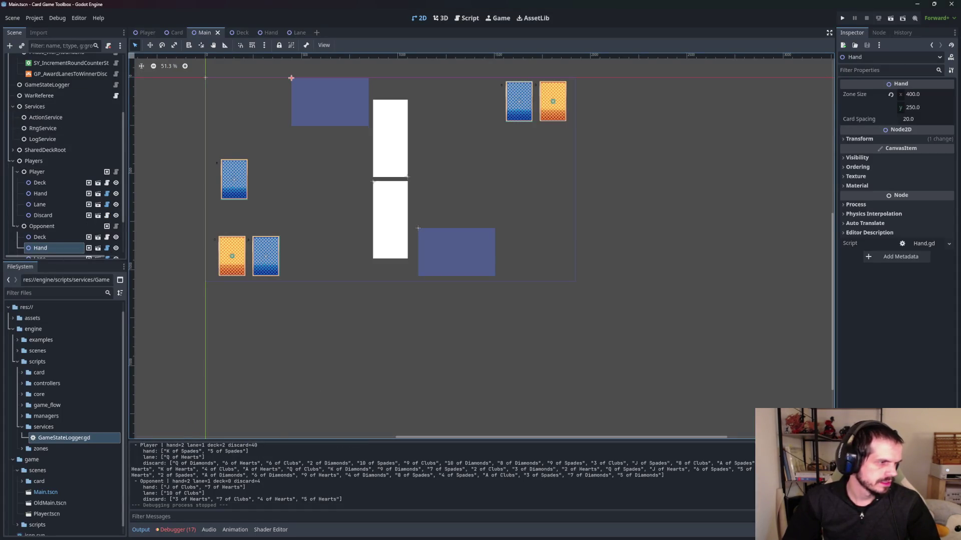
{"action": "key", "text": "super+d"}
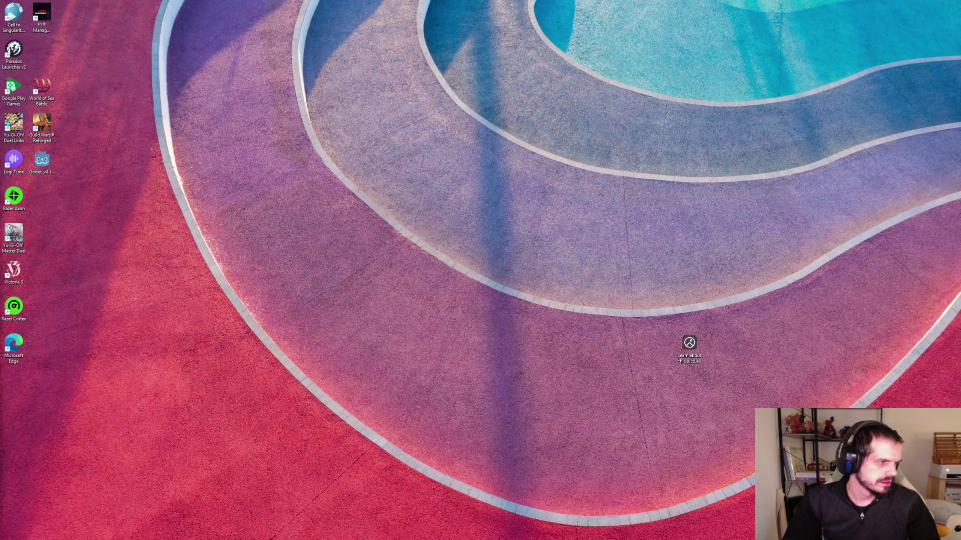
{"action": "key", "text": "super+d"}
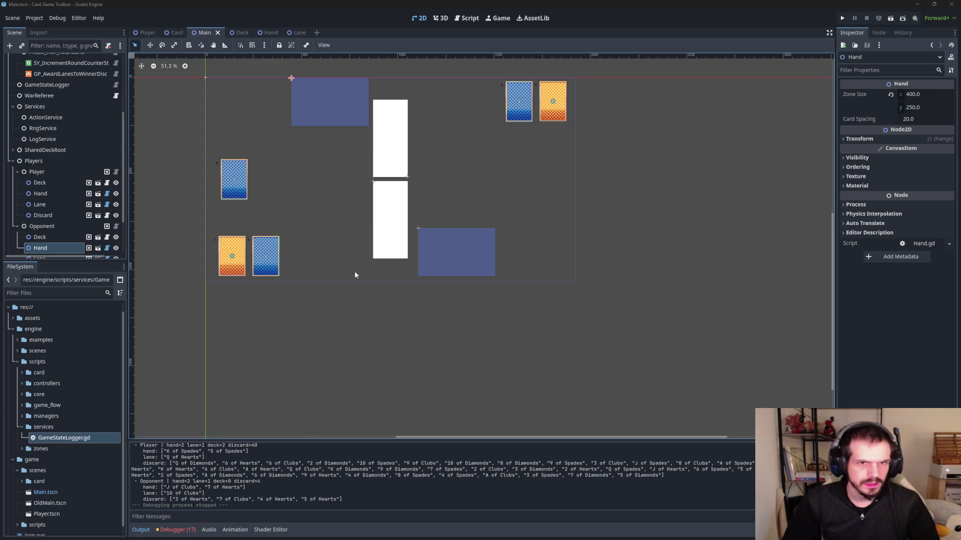
- Add get_card_name() -> String after get_owning_player, returning str(card_data.name) or the node name
{"action": "left_click", "coordinate": [457, 20]}
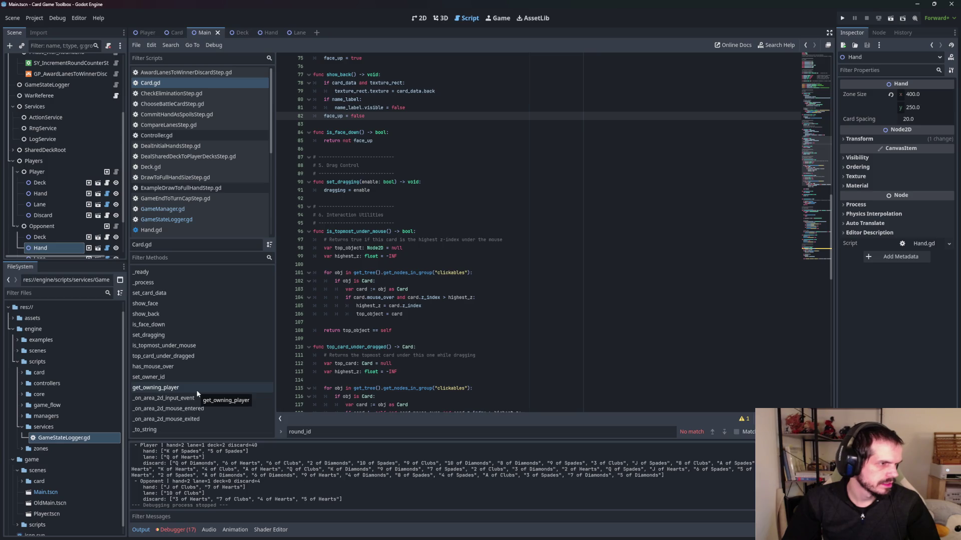
{"action": "left_click", "coordinate": [195, 388]}
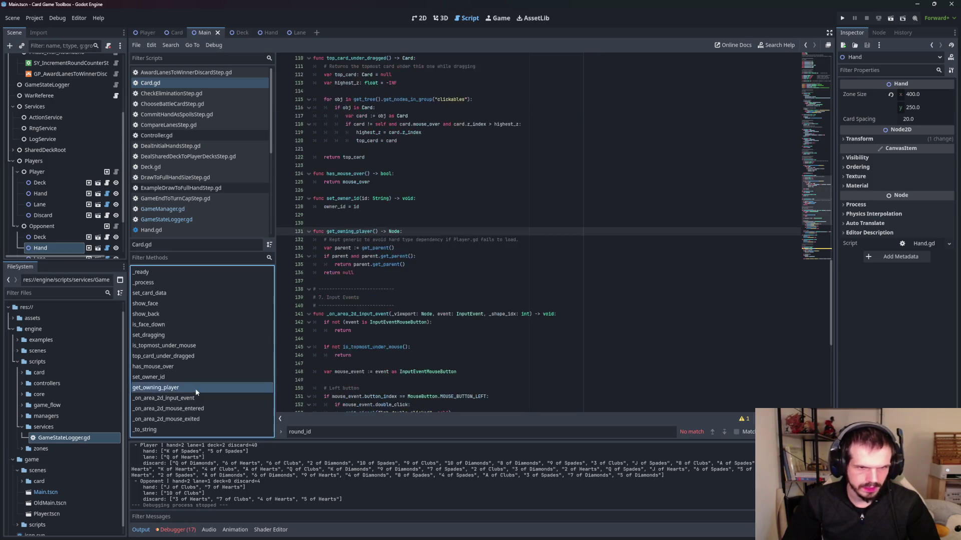
{"action": "left_click", "coordinate": [426, 281]}
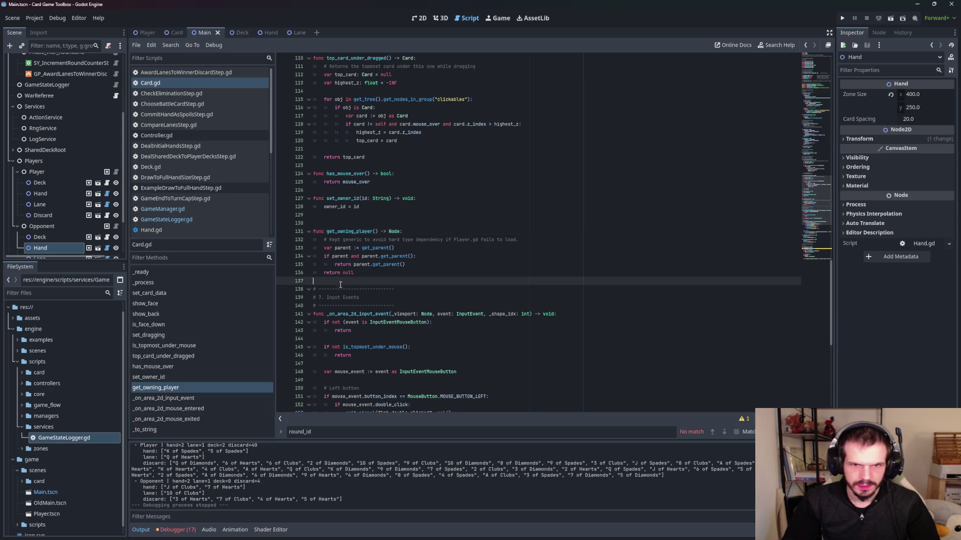
{"action": "key", "text": "Return"}
{"action": "key", "text": "Return"}
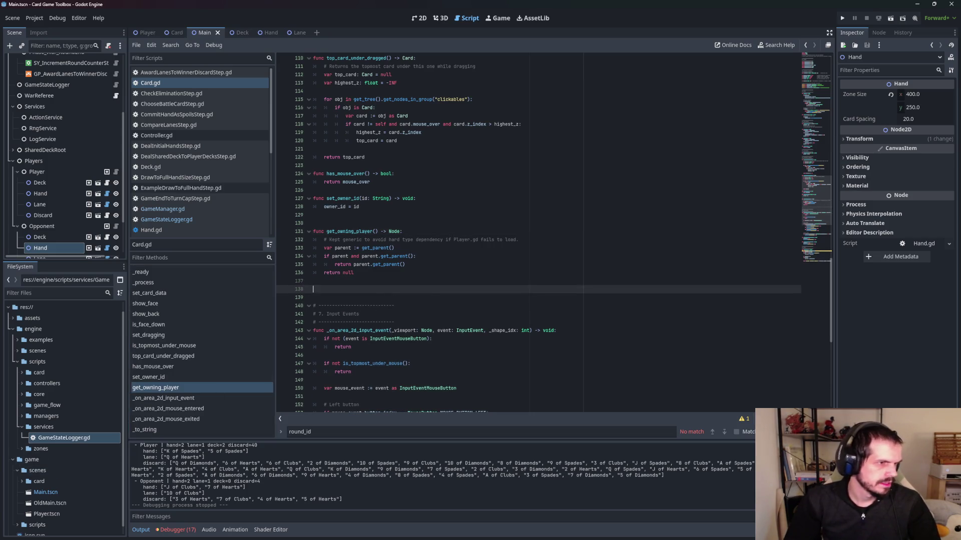
{"action": "left_click", "coordinate": [344, 291]}
{"action": "type", "text": "func get_card_name() -> String: \tif card_data != null: \t\treturn str(card_data.name) \treturn name"}
{"action": "key", "text": "BackSpace"}
{"action": "left_click", "coordinate": [516, 256]}
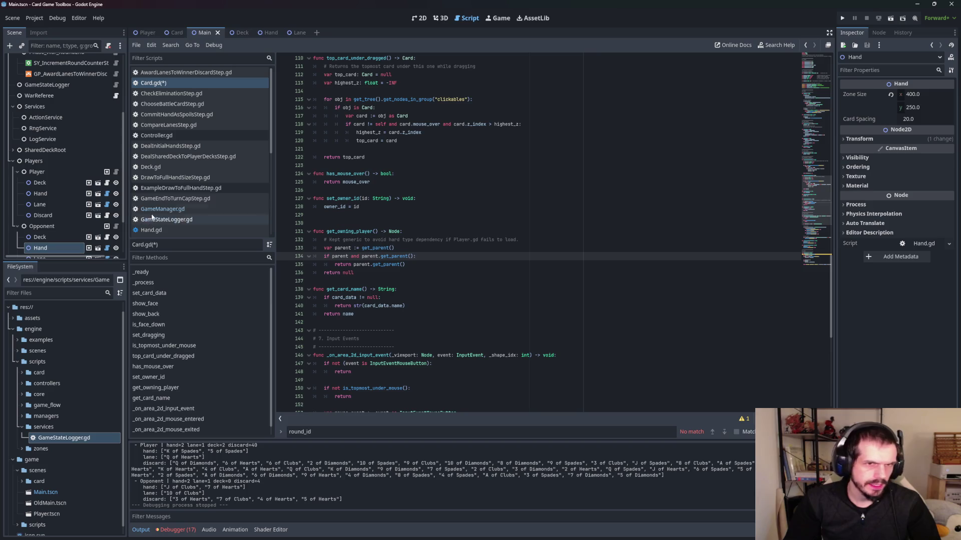
{"action": "scroll", "coordinate": [185, 198], "scroll_direction": "down", "scroll_amount": 1}
{"action": "left_click", "coordinate": [185, 198]}
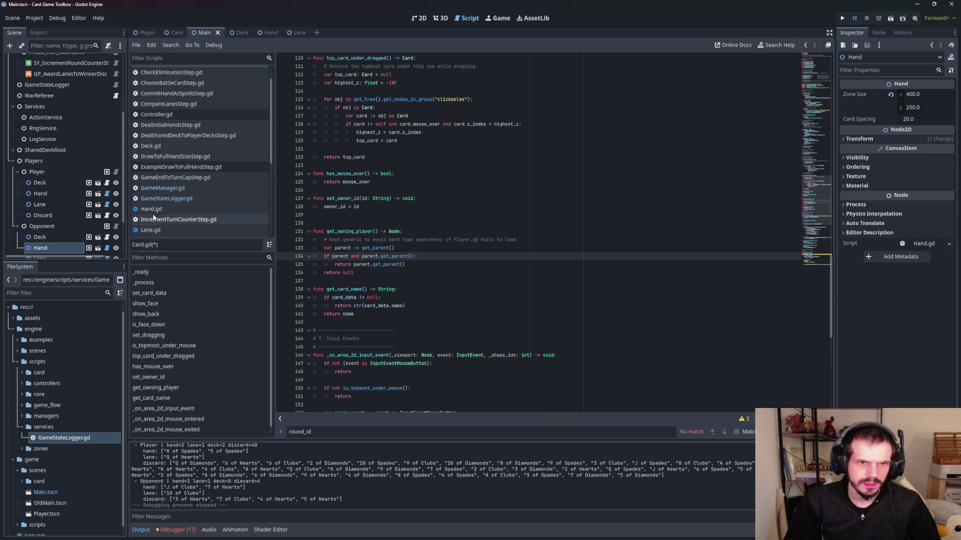
- Select all the code in Hand.gd, then switch to another window
{"action": "left_click", "coordinate": [151, 209]}
{"action": "key", "text": "ctrl+a"}
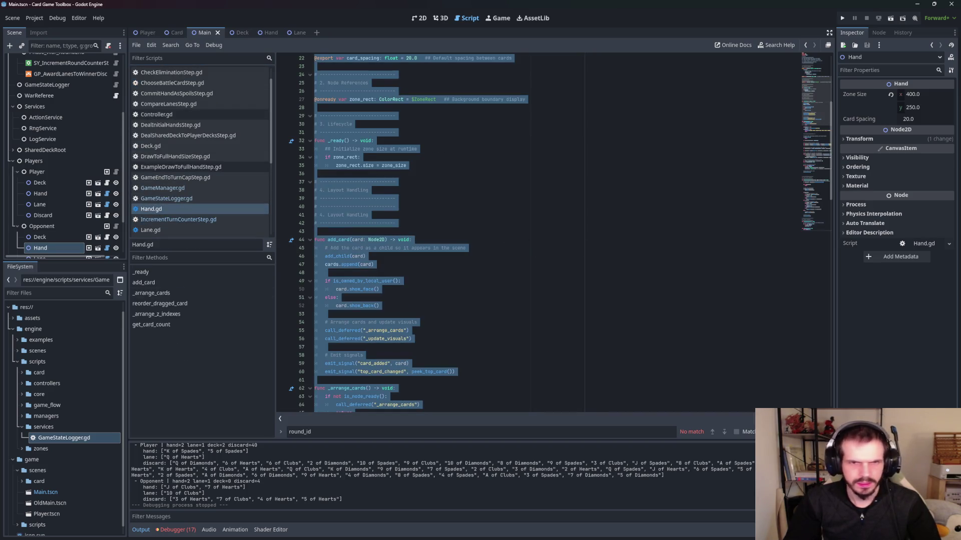
{"action": "key", "text": "alt+Tab"}
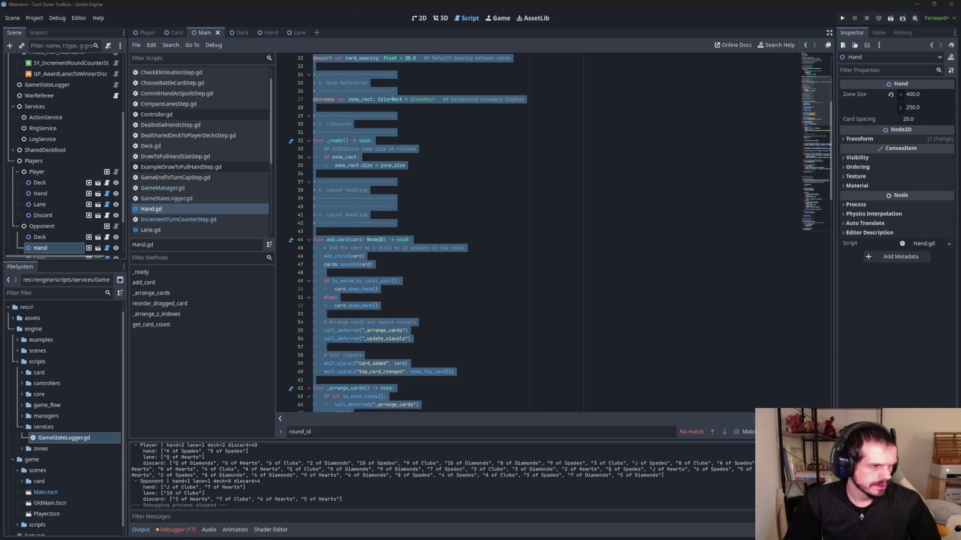
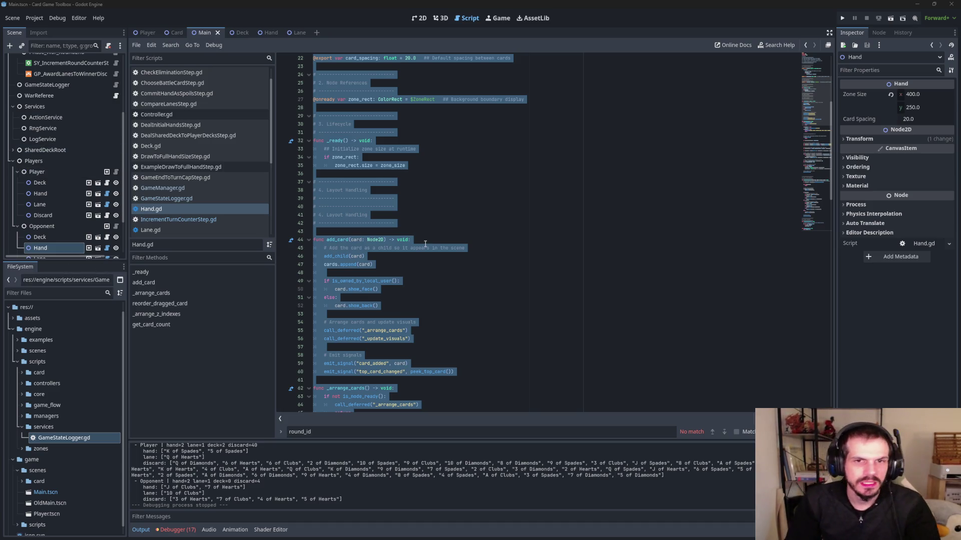
- Delete the is_owned_by_local_user show_face/show_back if/else block from add_card in Hand.gd
{"action": "scroll", "coordinate": [425, 243], "scroll_direction": "up", "scroll_amount": 2}
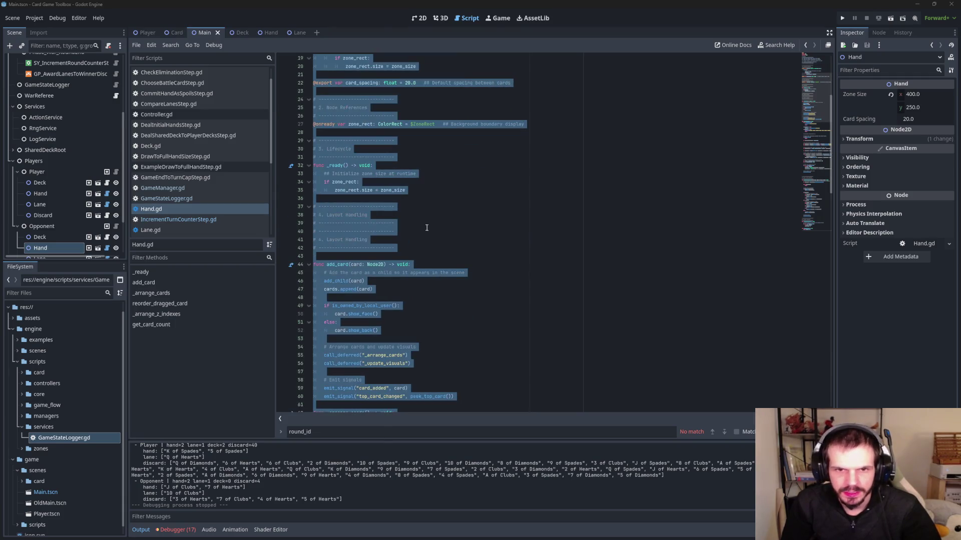
{"action": "scroll", "coordinate": [427, 228], "scroll_direction": "down", "scroll_amount": 4}
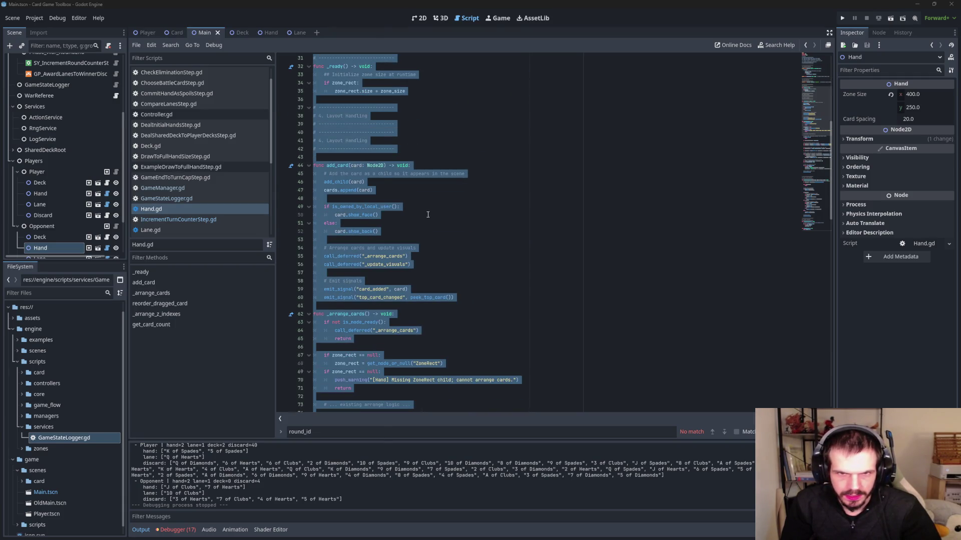
{"action": "left_click", "coordinate": [337, 215]}
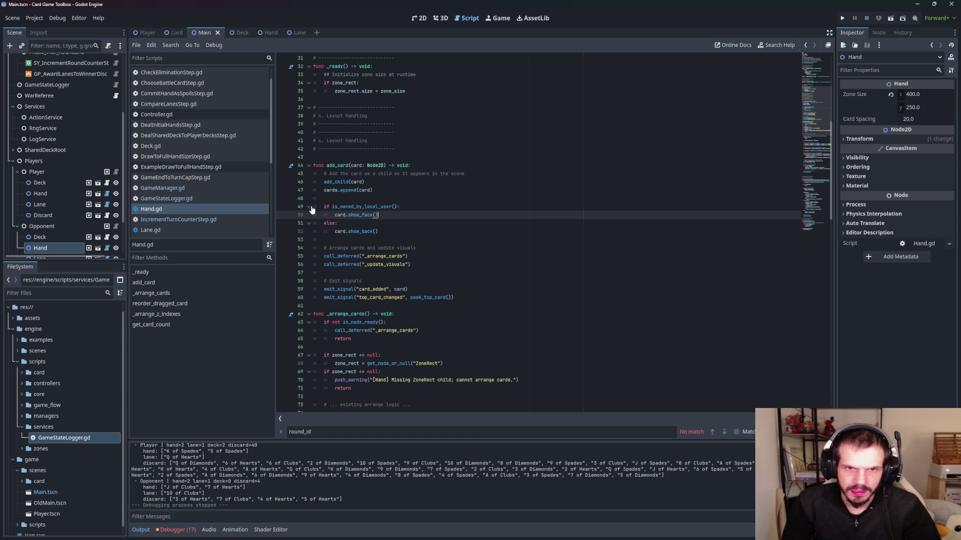
{"action": "mouse_move", "coordinate": [313, 206]}
{"action": "left_mouse_down"}
{"action": "mouse_move", "coordinate": [400, 215]}
{"action": "mouse_move", "coordinate": [444, 238]}
{"action": "left_mouse_up"}
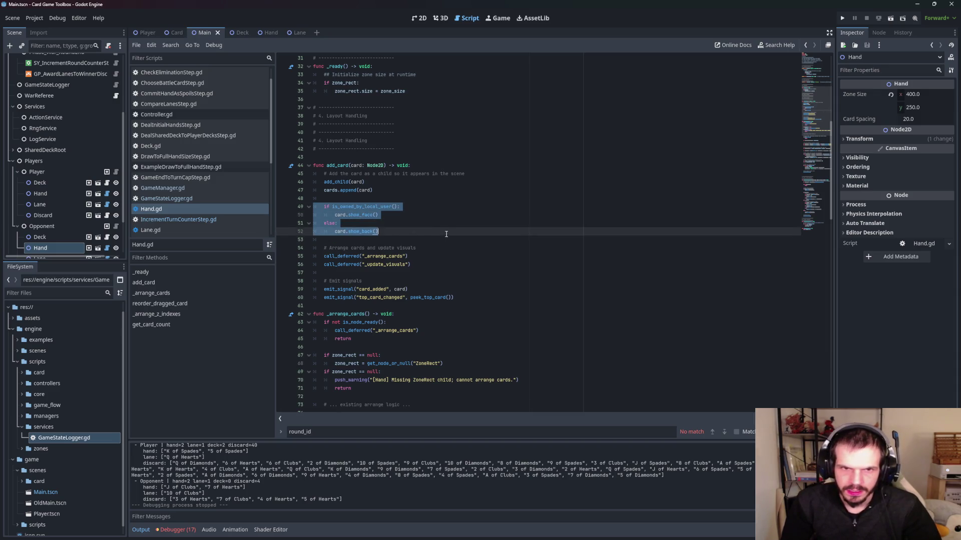
{"action": "key", "text": "BackSpace"}
{"action": "key", "text": "Up"}
{"action": "key", "text": "BackSpace"}
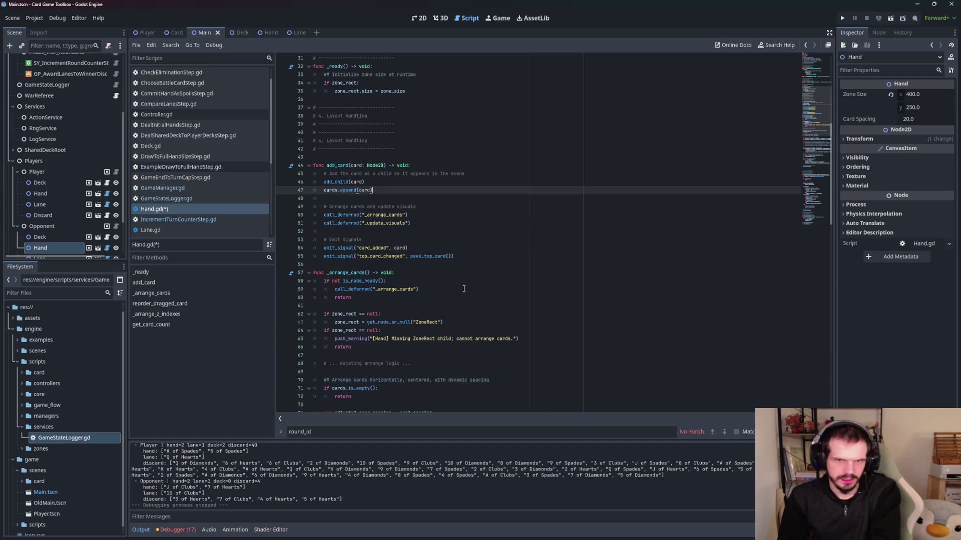
{"action": "scroll", "coordinate": [440, 265], "scroll_direction": "down", "scroll_amount": 3}
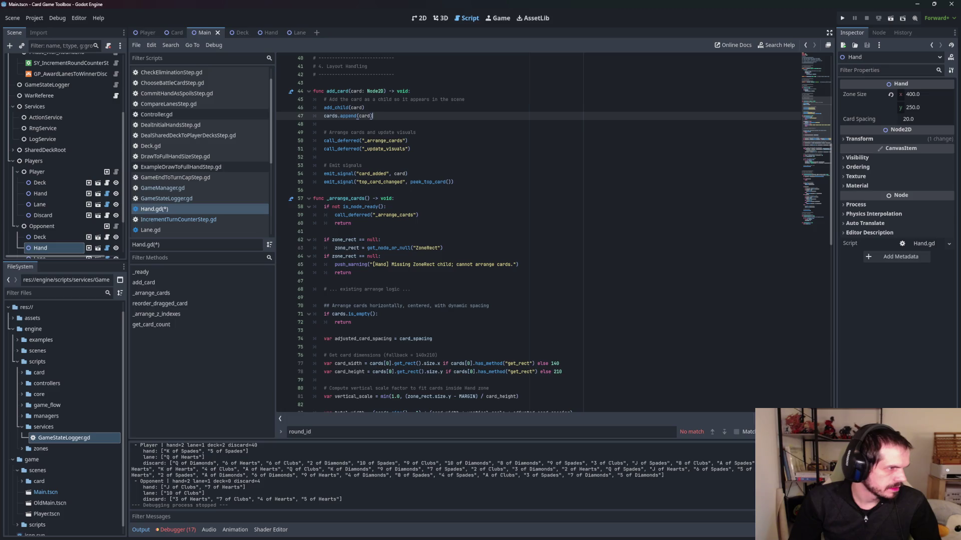
- Add a plain Node under Services named VisibilityService and move it above ActionService
{"action": "right_click", "coordinate": [55, 107]}
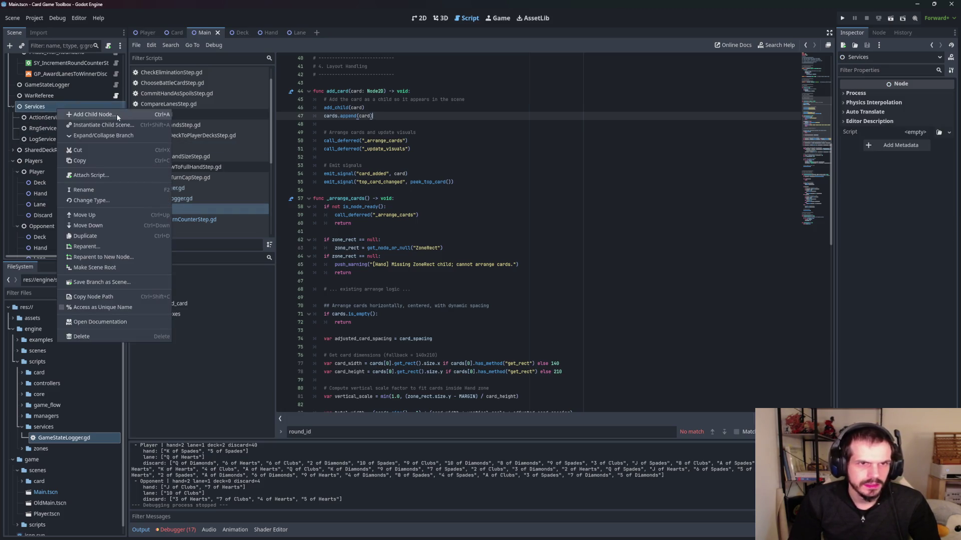
{"action": "left_click", "coordinate": [116, 114]}
{"action": "double_click", "coordinate": [175, 119]}
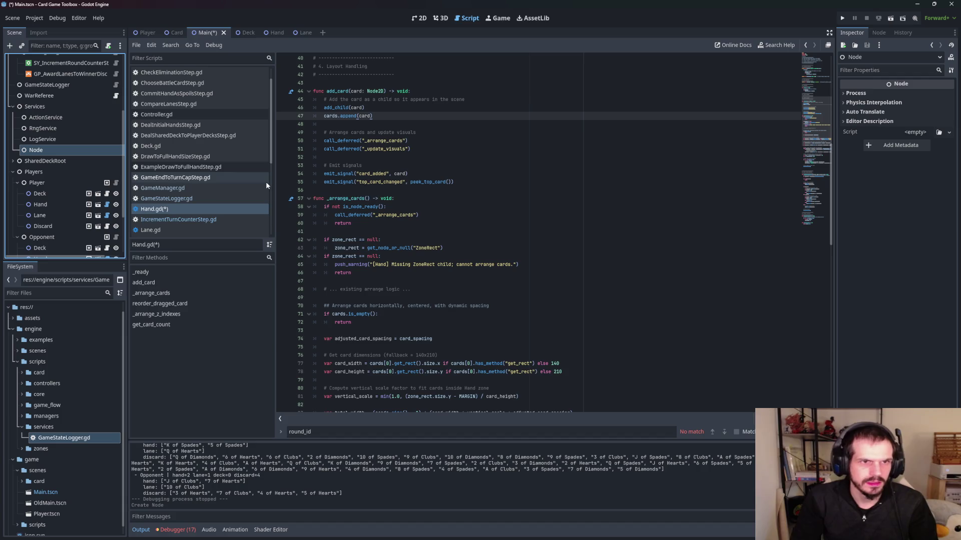
{"action": "key", "text": "F2"}
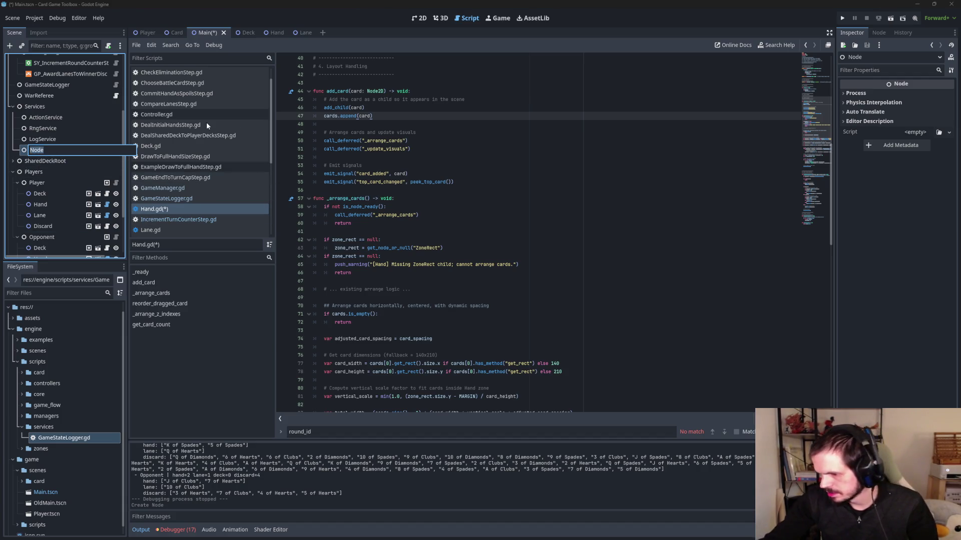
{"action": "type", "text": "V"}
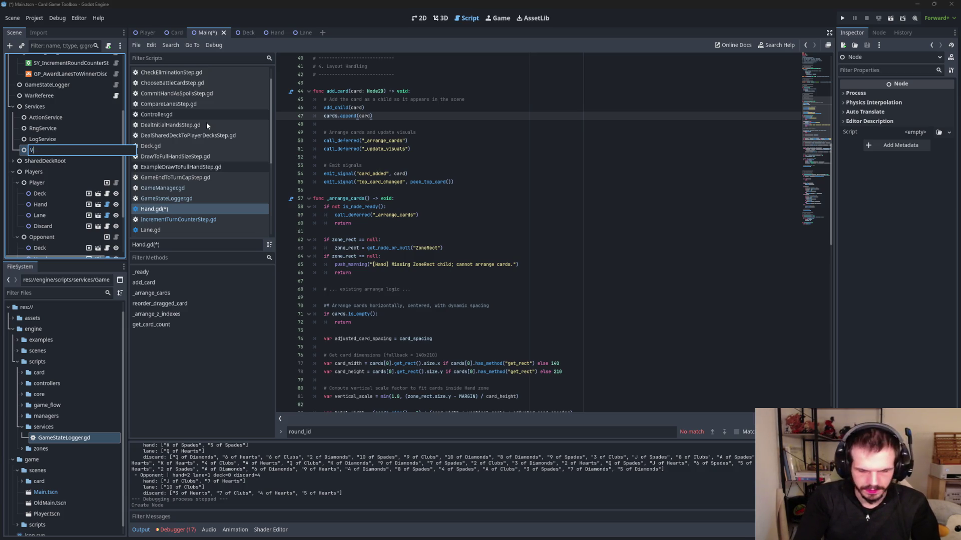
{"action": "type", "text": "isibility"}
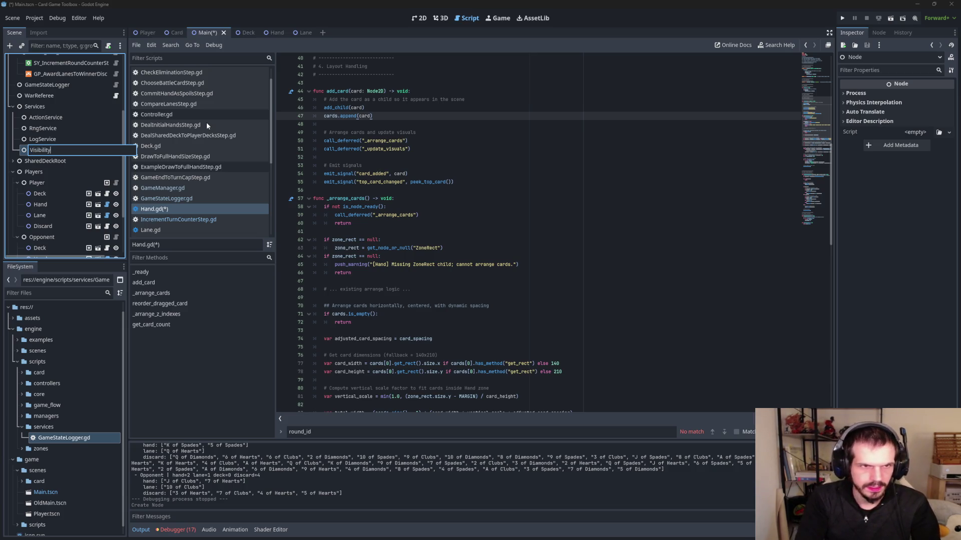
{"action": "type", "text": "Service"}
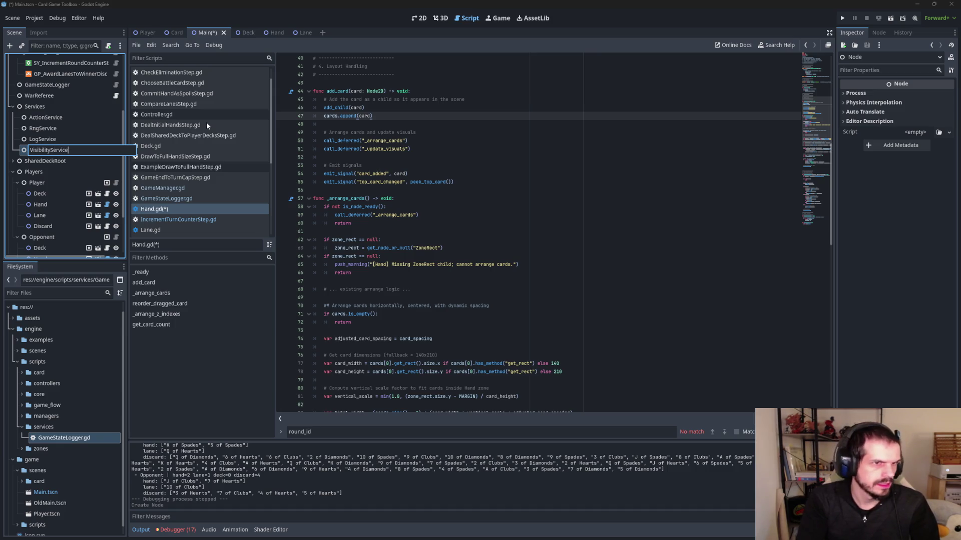
{"action": "key", "text": "Return"}
{"action": "left_click_drag", "start_coordinate": [47, 150], "coordinate": [48, 117]}
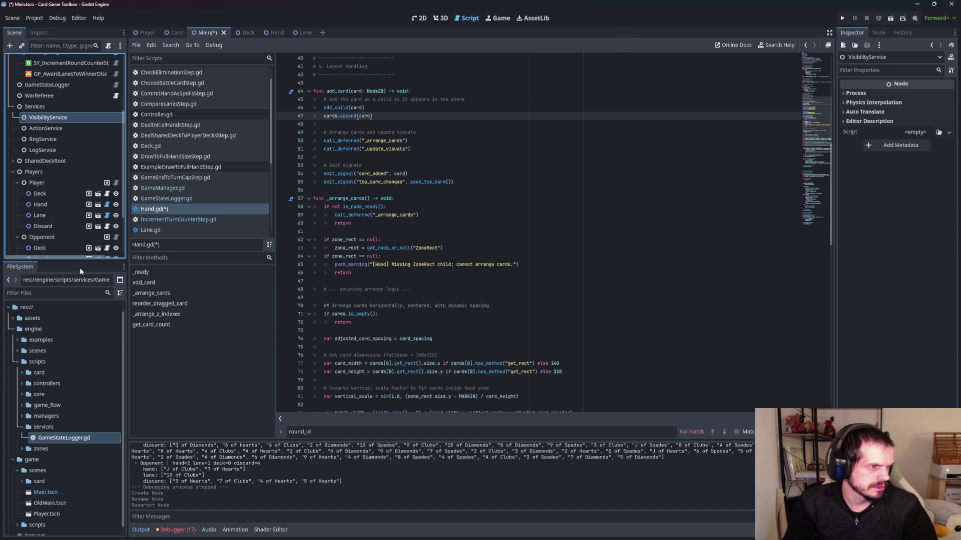
- In GameManager.gd, add "visibility": $"../../Services/VisibilityService" after the log service entry
{"action": "scroll", "coordinate": [196, 145], "scroll_direction": "up", "scroll_amount": 1}
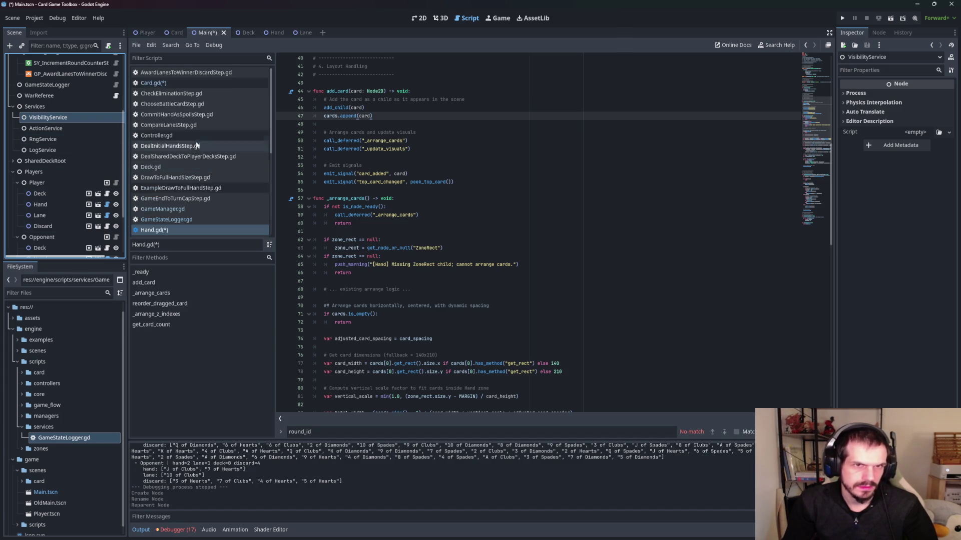
{"action": "left_click", "coordinate": [199, 210]}
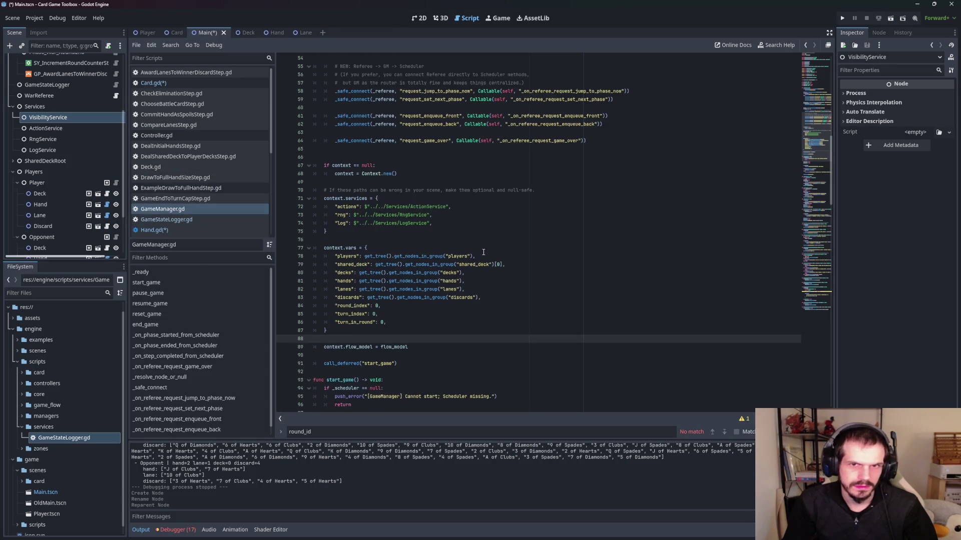
{"action": "scroll", "coordinate": [439, 252], "scroll_direction": "up", "scroll_amount": 15}
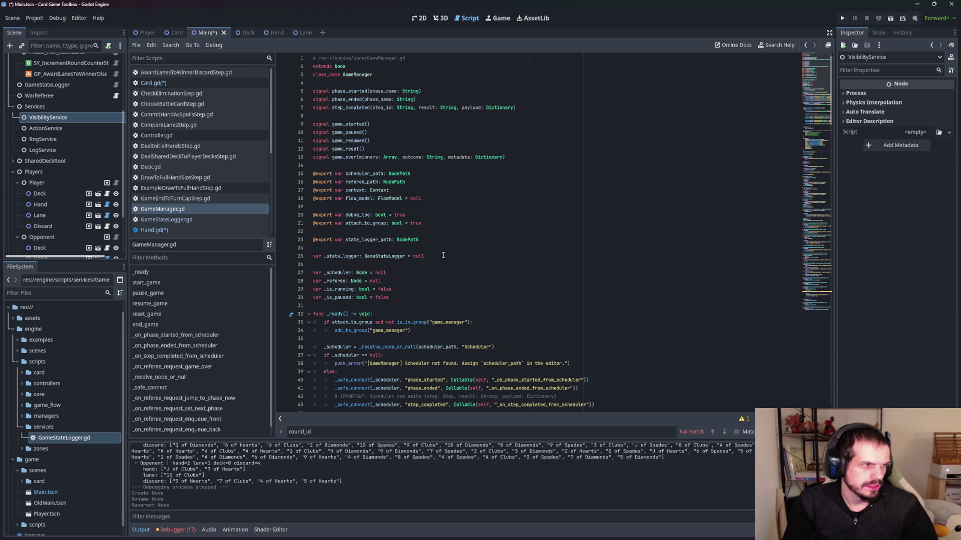
{"action": "scroll", "coordinate": [416, 202], "scroll_direction": "down", "scroll_amount": 3}
{"action": "scroll", "coordinate": [432, 216], "scroll_direction": "up", "scroll_amount": 3}
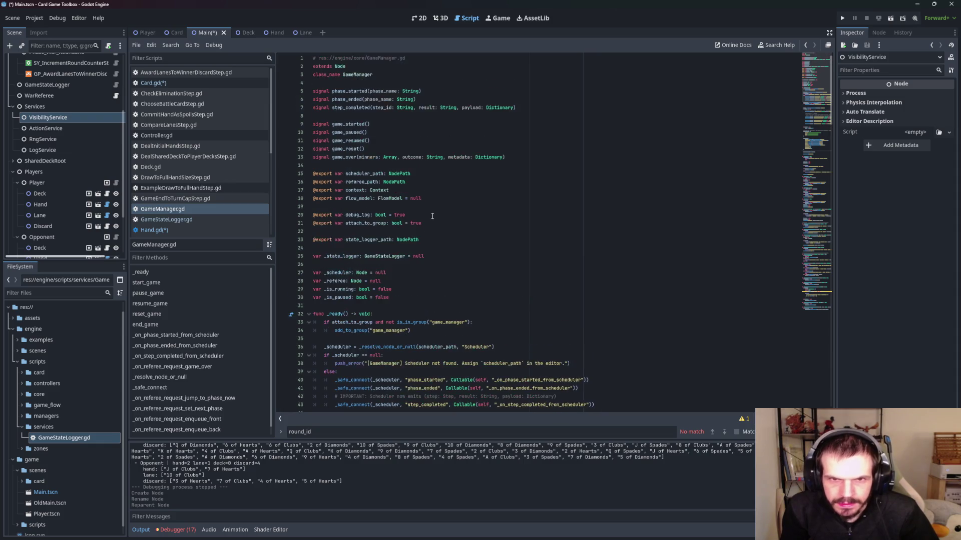
{"action": "scroll", "coordinate": [432, 216], "scroll_direction": "down", "scroll_amount": 10}
{"action": "scroll", "coordinate": [432, 216], "scroll_direction": "down", "scroll_amount": 7}
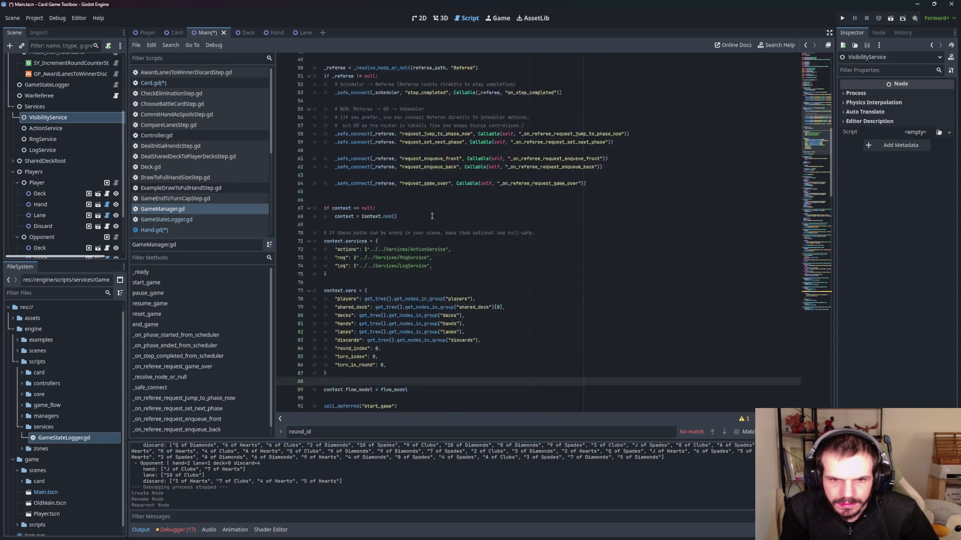
{"action": "left_click", "coordinate": [443, 240]}
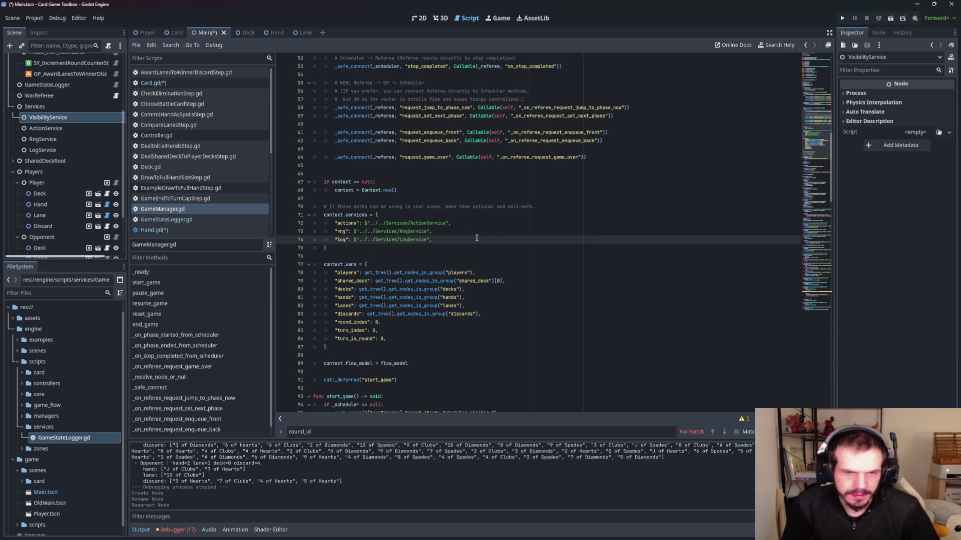
{"action": "key", "text": "Return"}
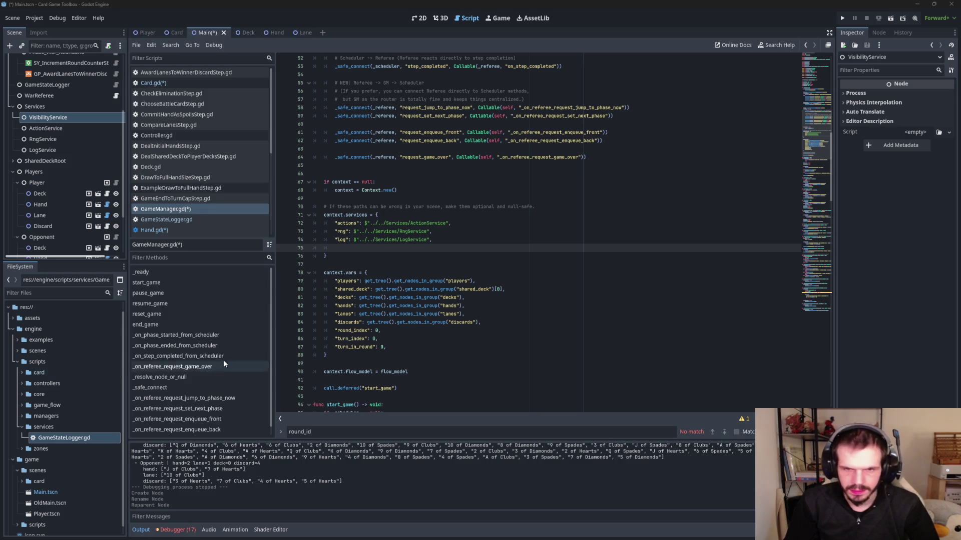
{"action": "left_click", "coordinate": [349, 247]}
{"action": "type", "text": "\"visibility\": $\"../../Services/VisibilityService\","}
{"action": "key", "text": "Down"}
{"action": "key", "text": "Down"}
{"action": "key", "text": "Down"}
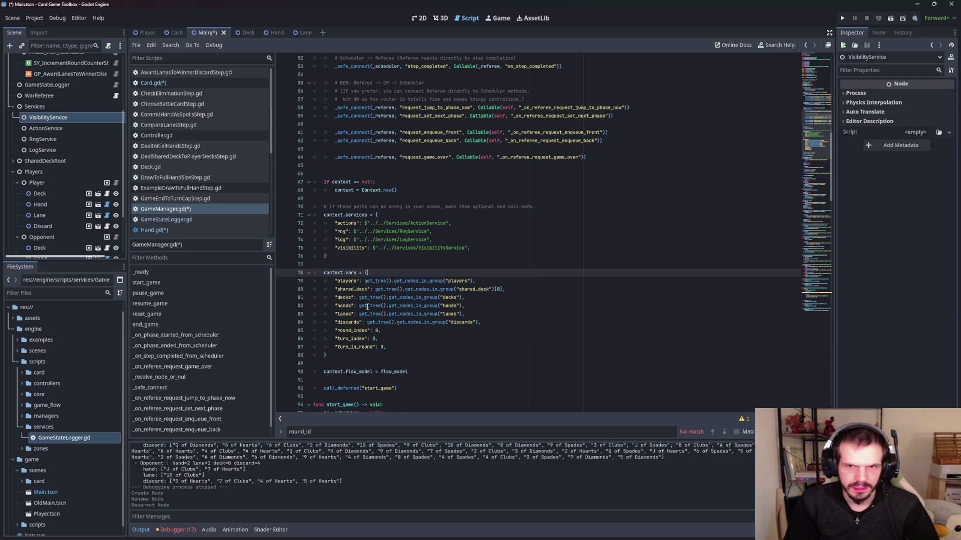
- Select VisibilityService in the scene tree and start attaching a new script to it
{"action": "scroll", "coordinate": [367, 307], "scroll_direction": "up", "scroll_amount": 15}
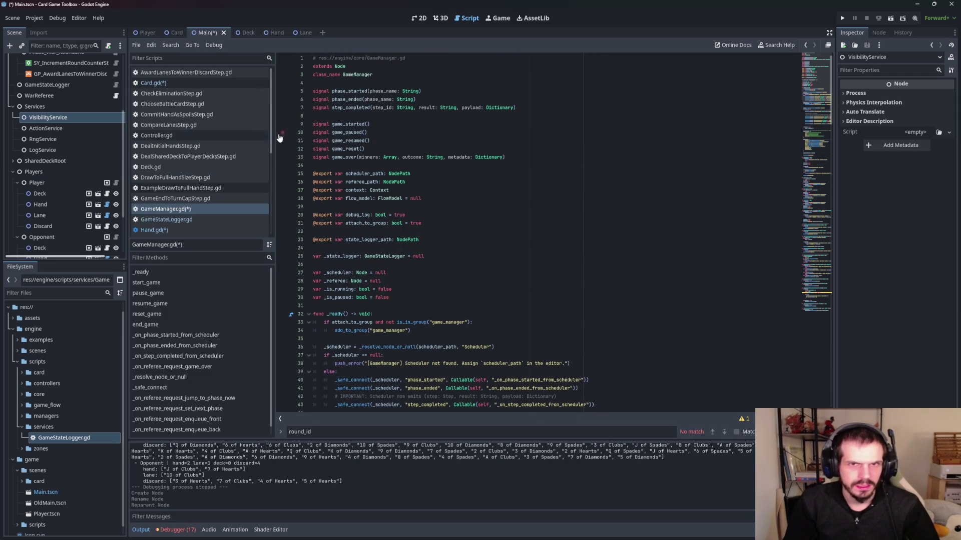
{"action": "left_click", "coordinate": [83, 121]}
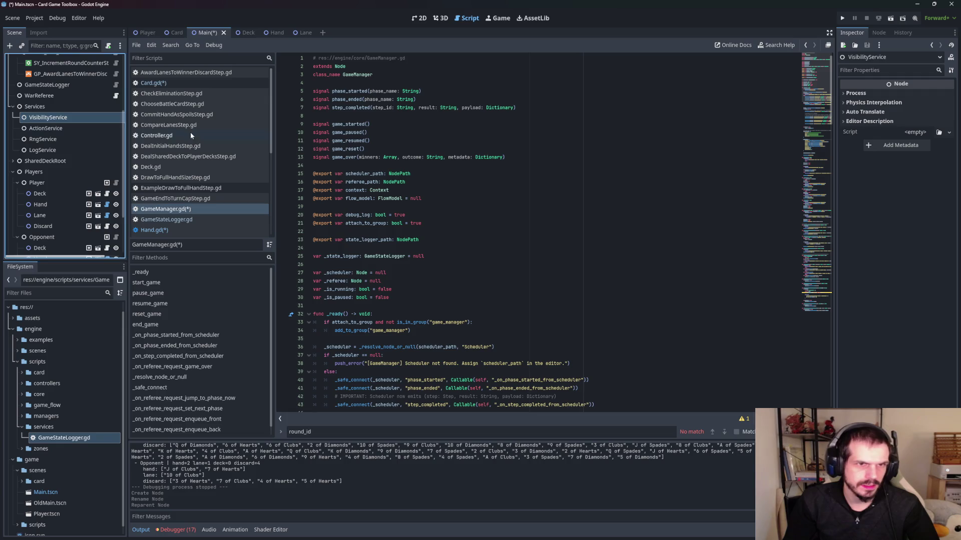
{"action": "left_click", "coordinate": [108, 45]}
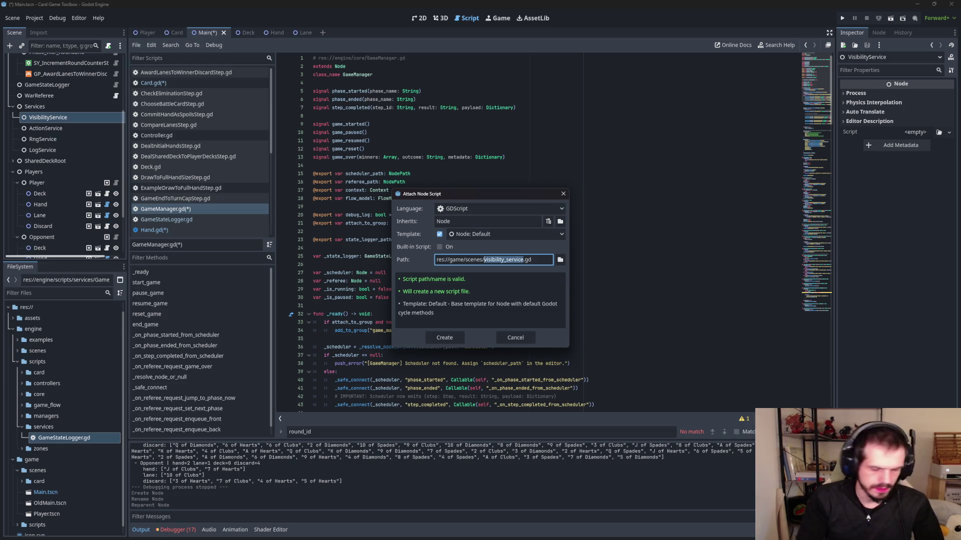
- Name the new script VisibilityService.gd in res://game/scenes and create it
{"action": "type", "text": "VisibilityService"}
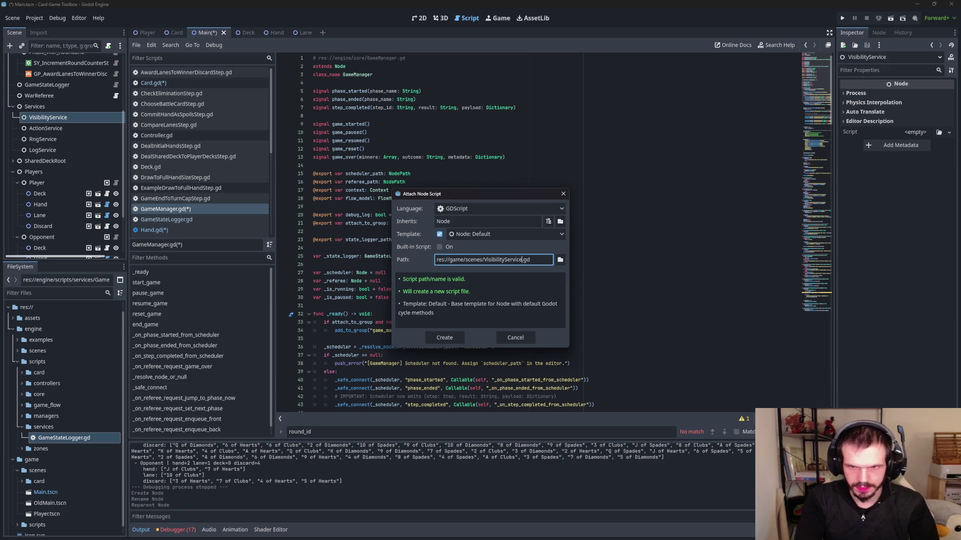
{"action": "left_click", "coordinate": [444, 337]}
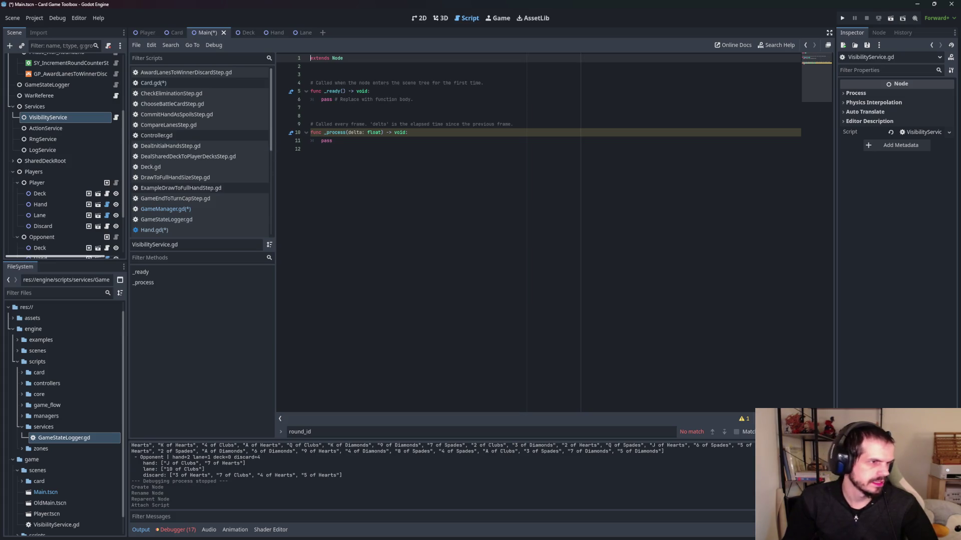
- Replace the template with a script defining apply_visibility_for_local_viewer and _apply_hand_visibility
{"action": "key", "text": "ctrl+a"}
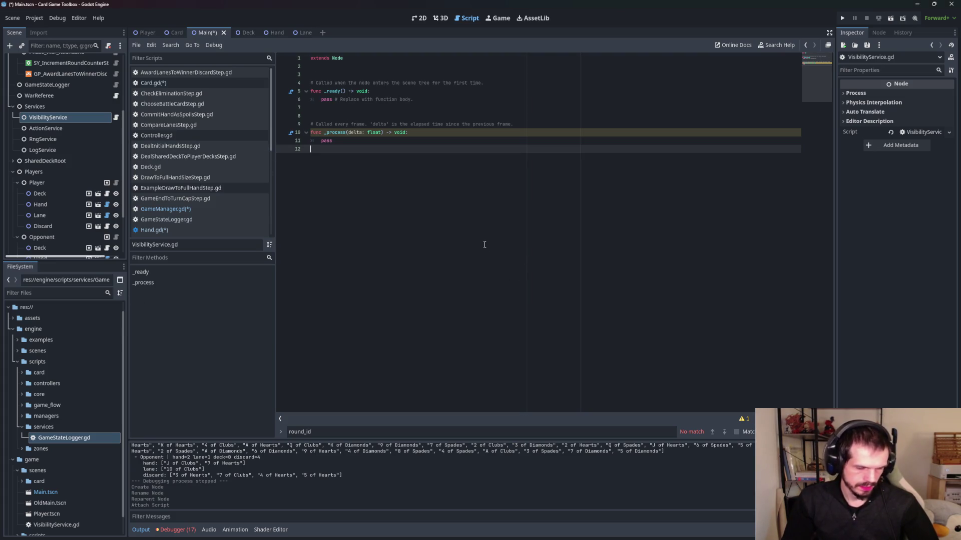
{"action": "type", "text": "# res://engine/services/VisibilityService.gd extends Node class_name VisibilityService  @export var debug_log := false  func apply_visibility_for_local_viewer() -> void: \t# Hands: show face for local-owned hands, hide for others \tfor hand in get_tree().get_nodes_in_group(\"hands\"): \t\tif hand == null: \t\t\tcontinue \t\t_apply_hand_visibility(hand)  \t# TODO later: lanes/discards/decks rules  func _apply_hand_visibility(hand: Node) -> void: \tvar local_owned := false \tif hand.has_method(\"is_owned_by_local_user\"): \t\tlocal_owned = bool(hand.call(\"is_owned_by_local_user\"))  \tfor child in hand.get_children(): \t\tif child is Card: \t\t\tvar c := child as Card \t\t\tif local_owned: \t\t\t\tc.show_face() \t\t\telse: \t\t\t\tc.show_back()  \tif debug_log: \t\tprint(\"[Visibility] hand=\", hand.name, \" local_owned=\", local_owned)"}
{"action": "left_click", "coordinate": [404, 240]}
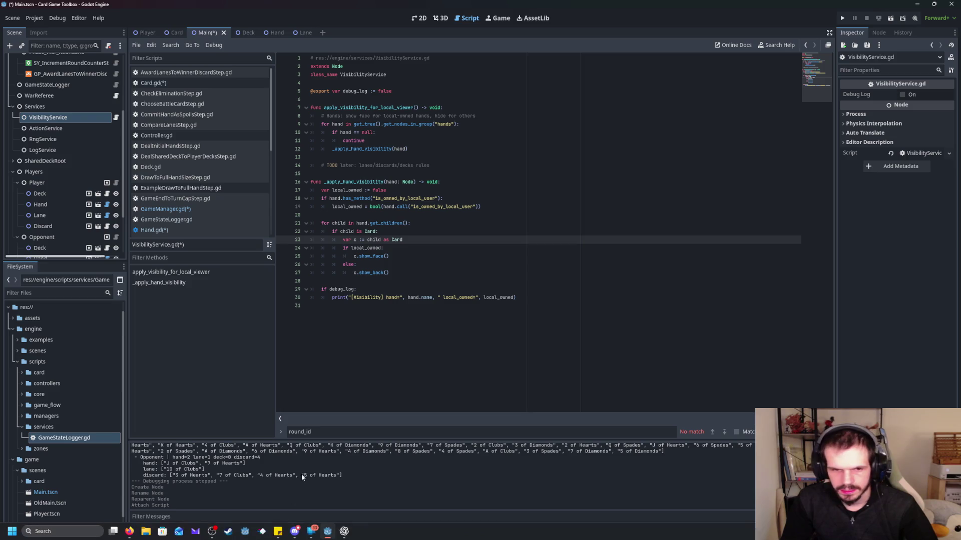
{"action": "mouse_move", "coordinate": [129, 531]}
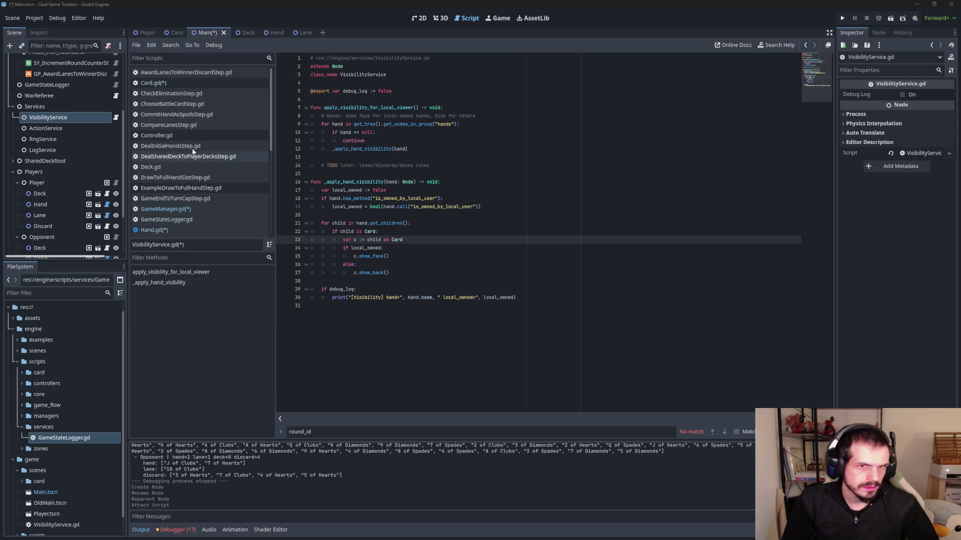
{"action": "scroll", "coordinate": [98, 138], "scroll_direction": "up", "scroll_amount": 5}
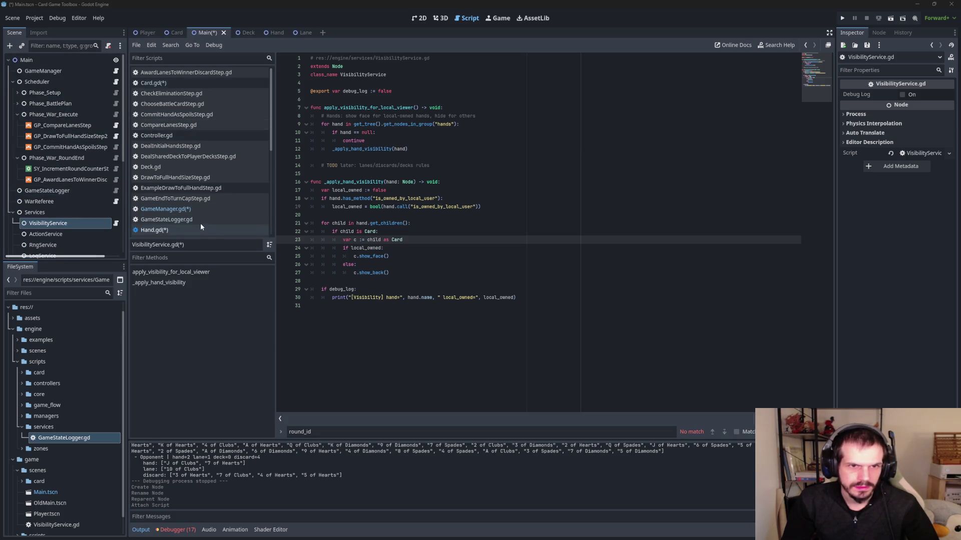
- Save all scenes and scripts, then switch to GameManager.gd
{"action": "left_click", "coordinate": [419, 165]}
{"action": "key", "text": "ctrl+s"}
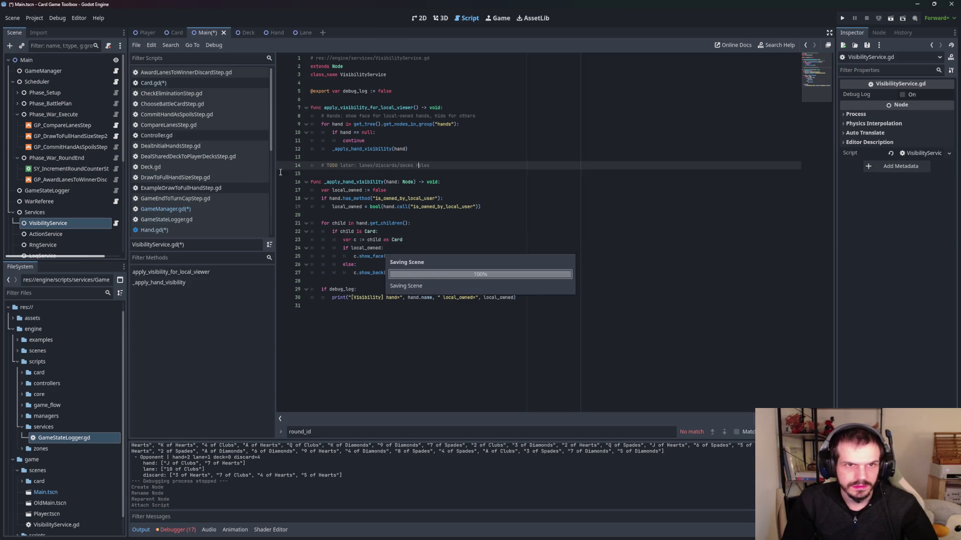
{"action": "left_click", "coordinate": [188, 210]}
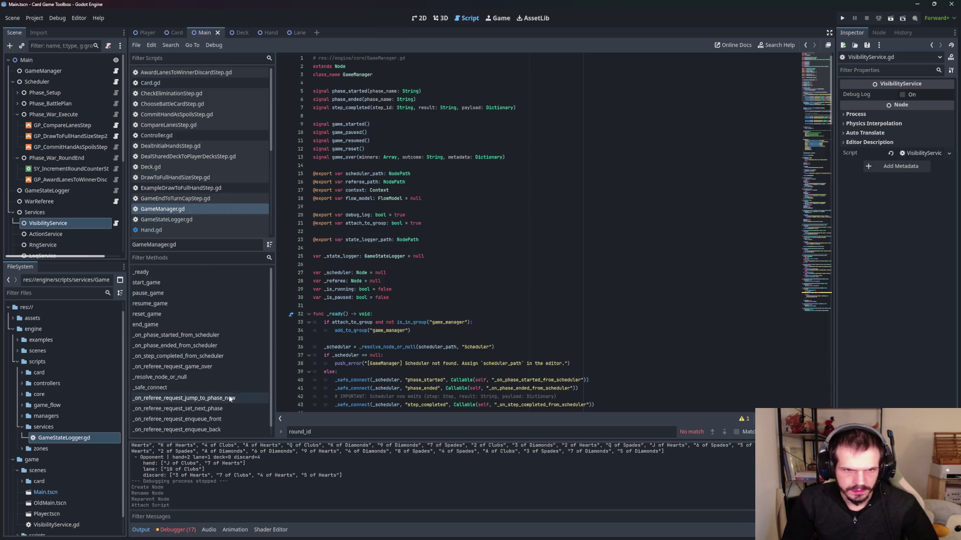
{"action": "scroll", "coordinate": [216, 413], "scroll_direction": "down", "scroll_amount": 1}
- Find and select the _on_step_completed_for_state_logger connection lines in _ready
{"action": "left_click", "coordinate": [206, 432]}
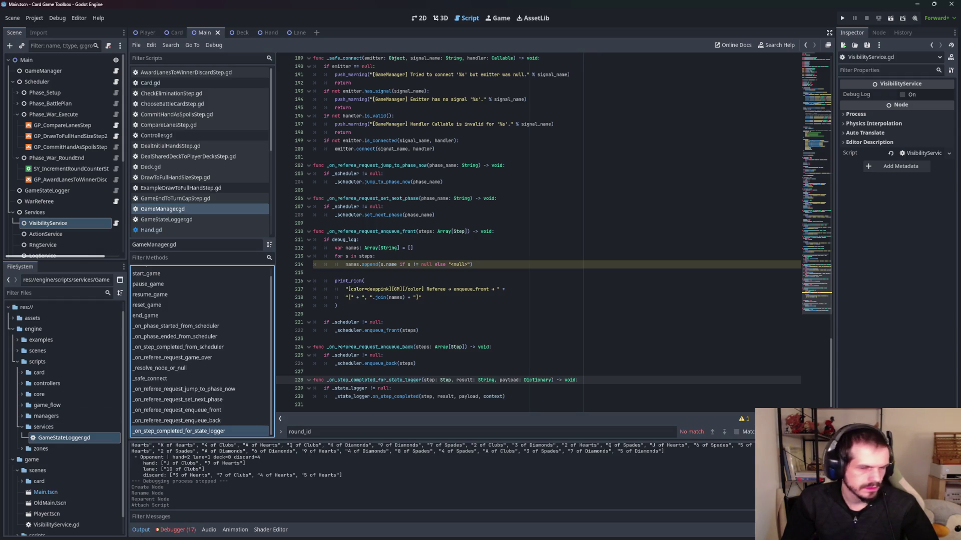
{"action": "left_click", "coordinate": [214, 347]}
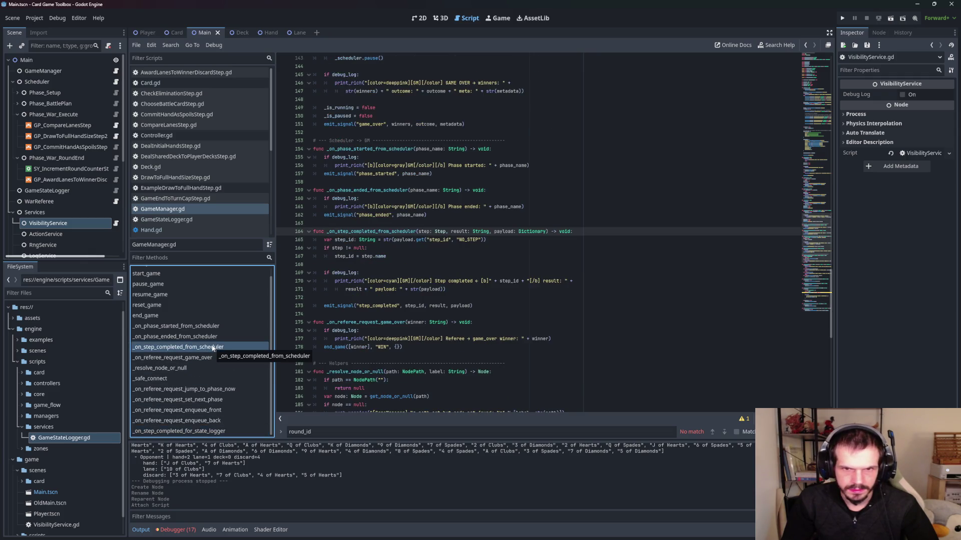
{"action": "left_click", "coordinate": [206, 431]}
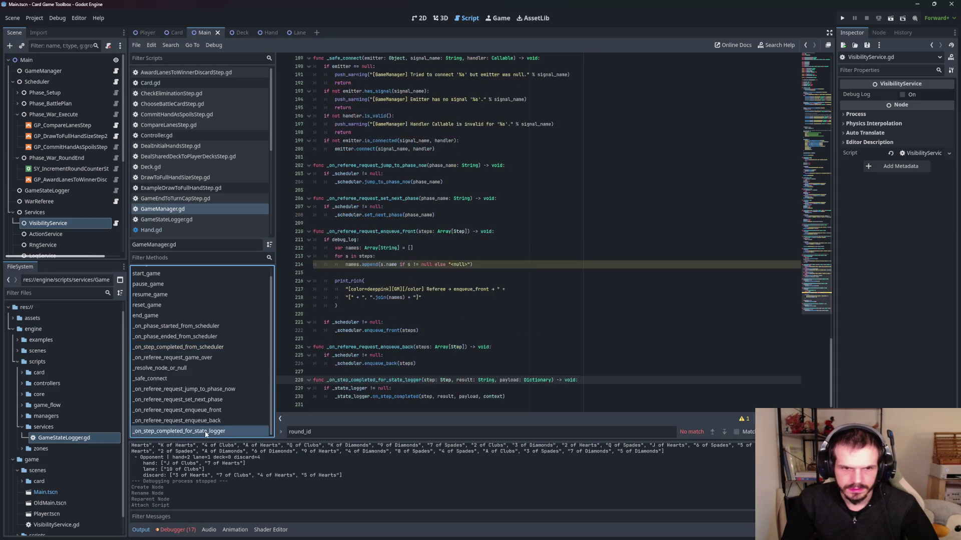
{"action": "key", "text": "ctrl+f"}
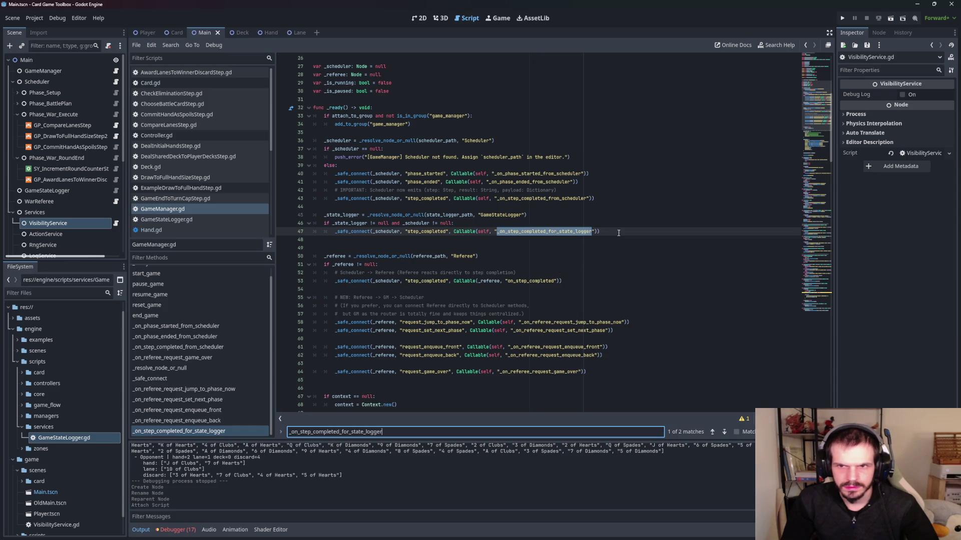
{"action": "left_click", "coordinate": [648, 232]}
{"action": "left_click", "coordinate": [345, 238]}
{"action": "mouse_move", "coordinate": [345, 237]}
{"action": "left_mouse_down"}
{"action": "mouse_move", "coordinate": [296, 230]}
{"action": "mouse_move", "coordinate": [301, 216]}
{"action": "left_mouse_up"}
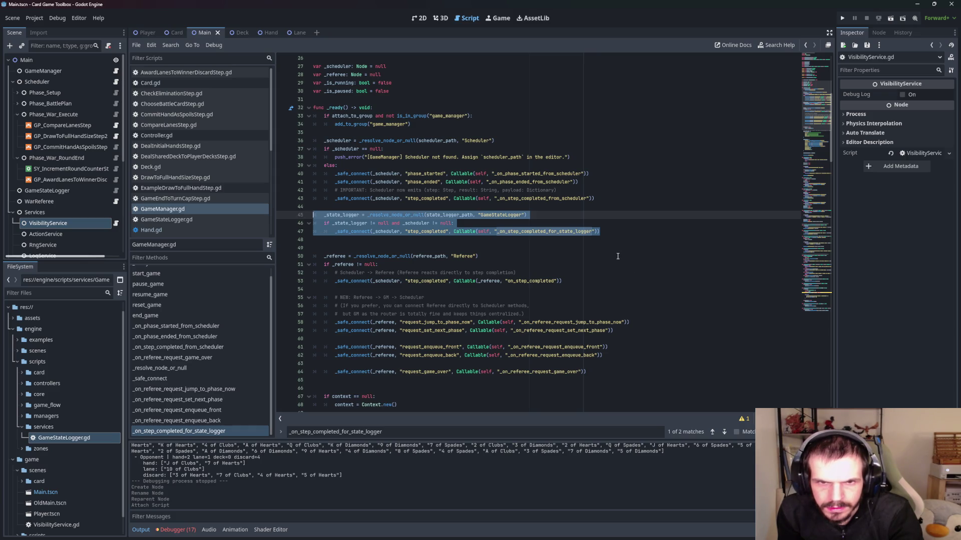
- Delete the state logger connect block and paste its logger call into _on_step_completed_from_scheduler
{"action": "key", "text": "BackSpace"}
{"action": "key", "text": "BackSpace"}
{"action": "key", "text": "BackSpace"}
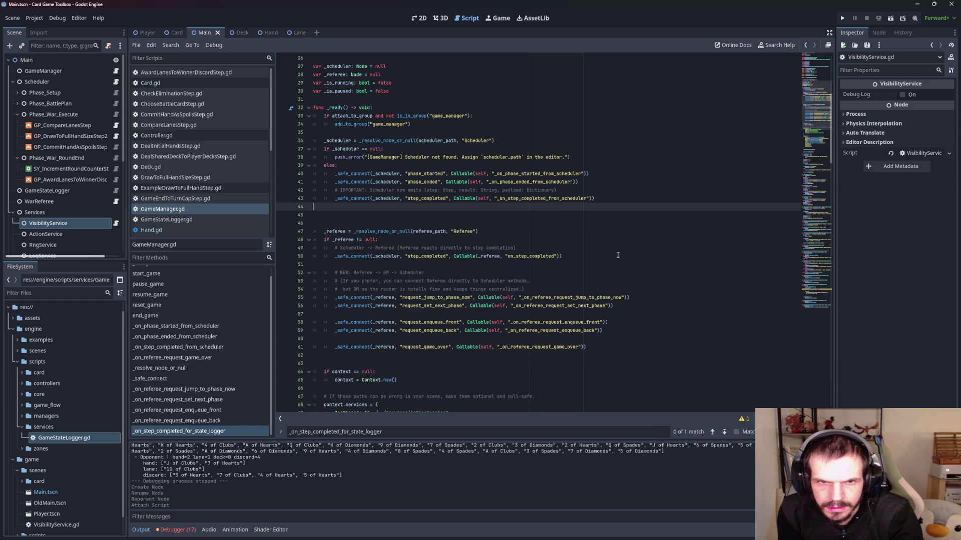
{"action": "left_click", "coordinate": [204, 410]}
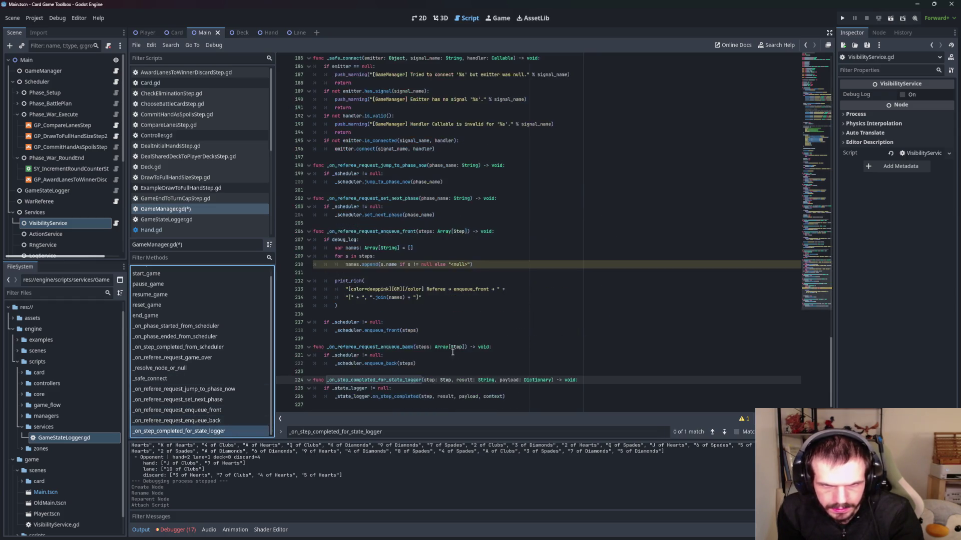
{"action": "left_click_drag", "start_coordinate": [528, 400], "coordinate": [313, 388]}
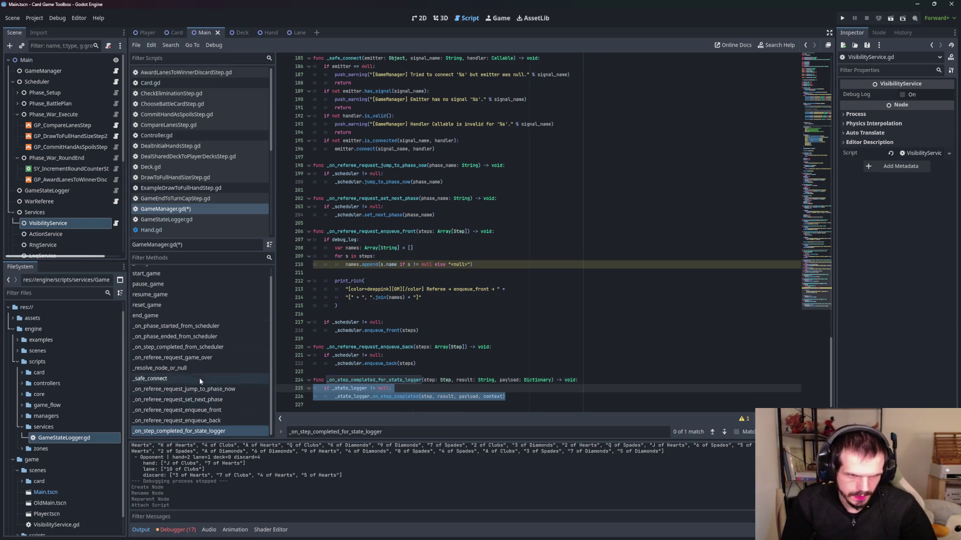
{"action": "left_click", "coordinate": [218, 349]}
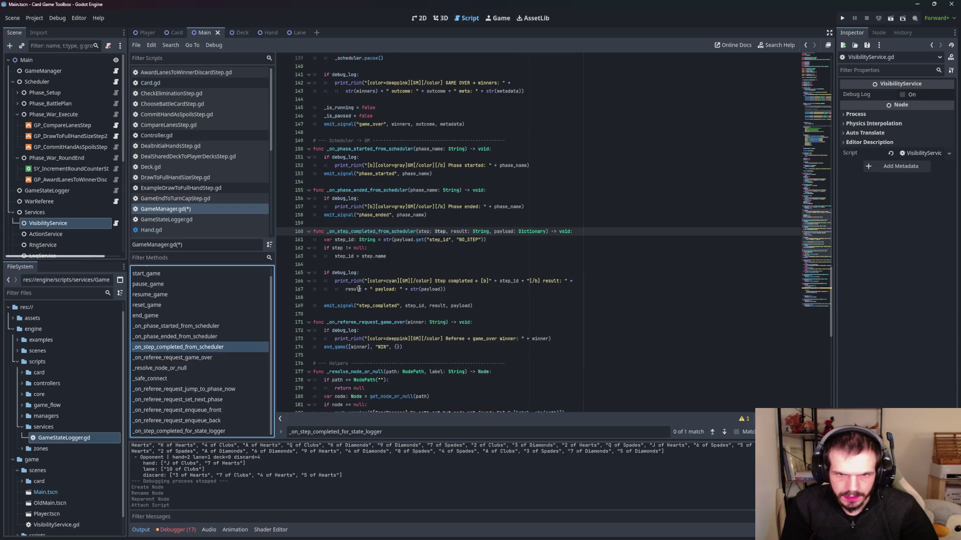
{"action": "left_click", "coordinate": [388, 299]}
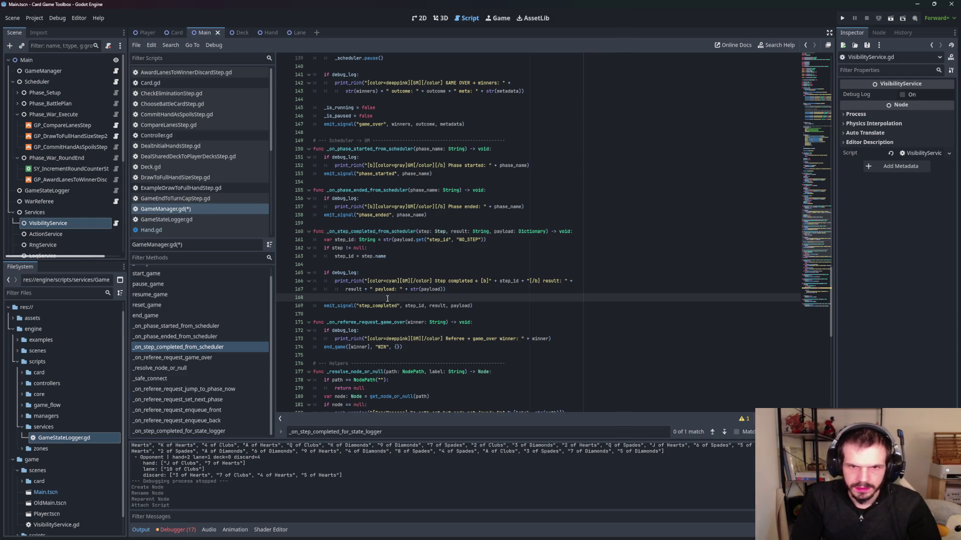
{"action": "key", "text": "Return"}
{"action": "key", "text": "Return"}
{"action": "key", "text": "Up"}
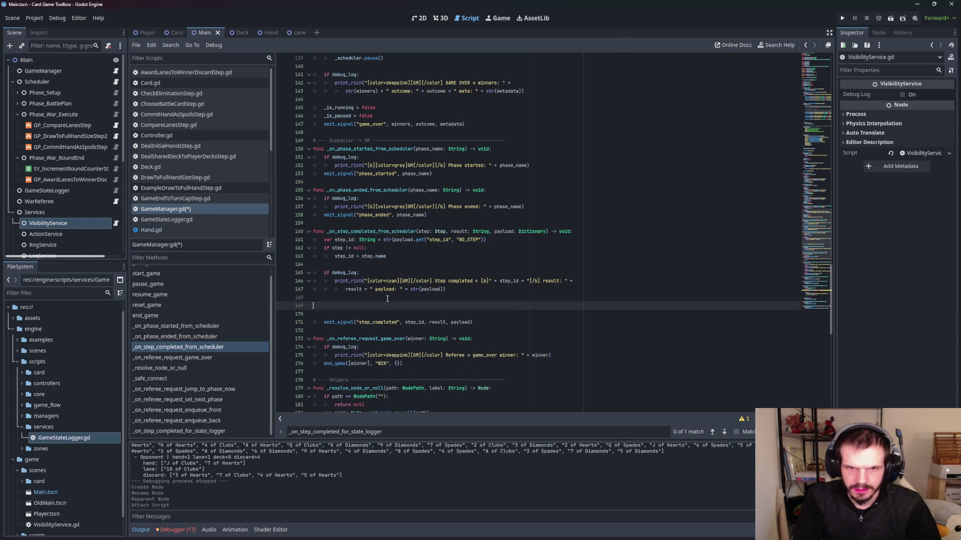
{"action": "key", "text": "ctrl+v"}
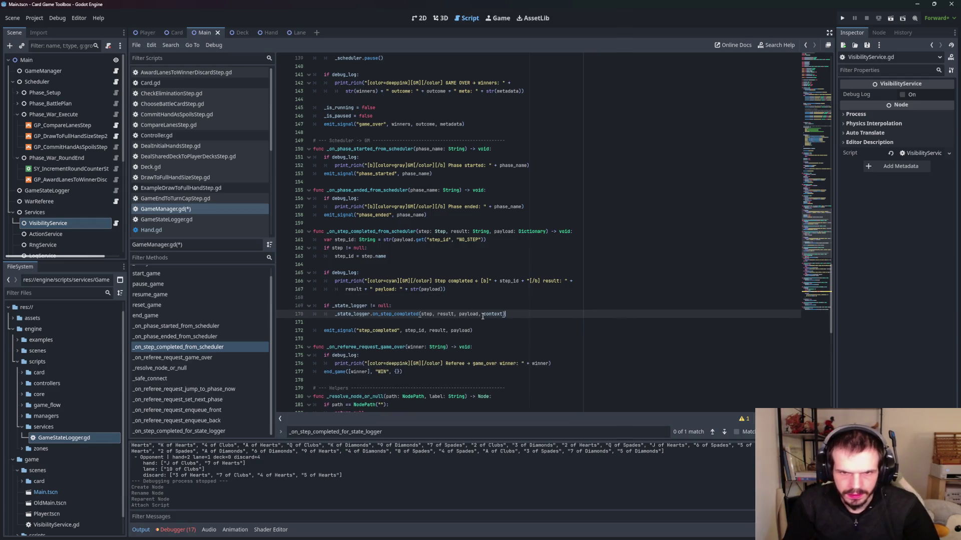
{"action": "left_click", "coordinate": [462, 331]}
{"action": "left_click", "coordinate": [559, 302]}
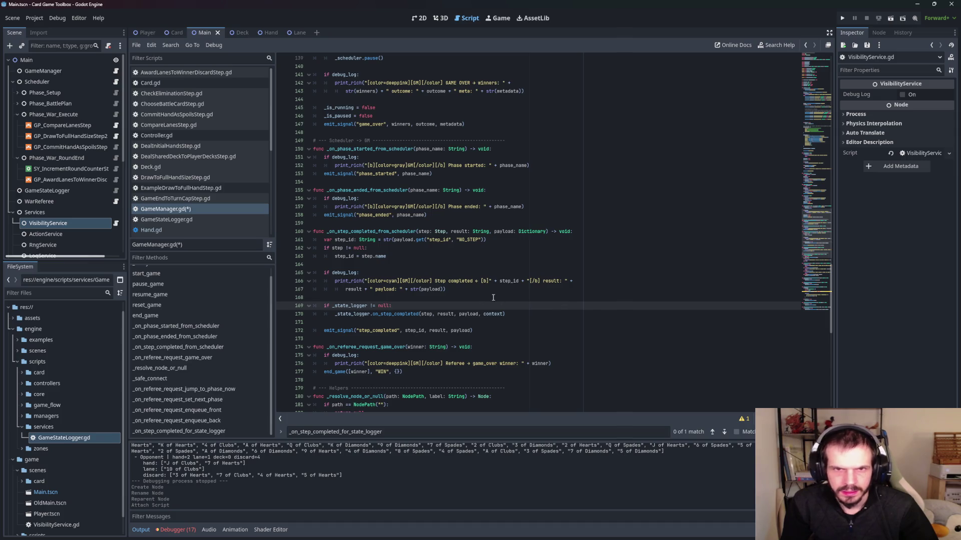
{"action": "left_click", "coordinate": [537, 314]}
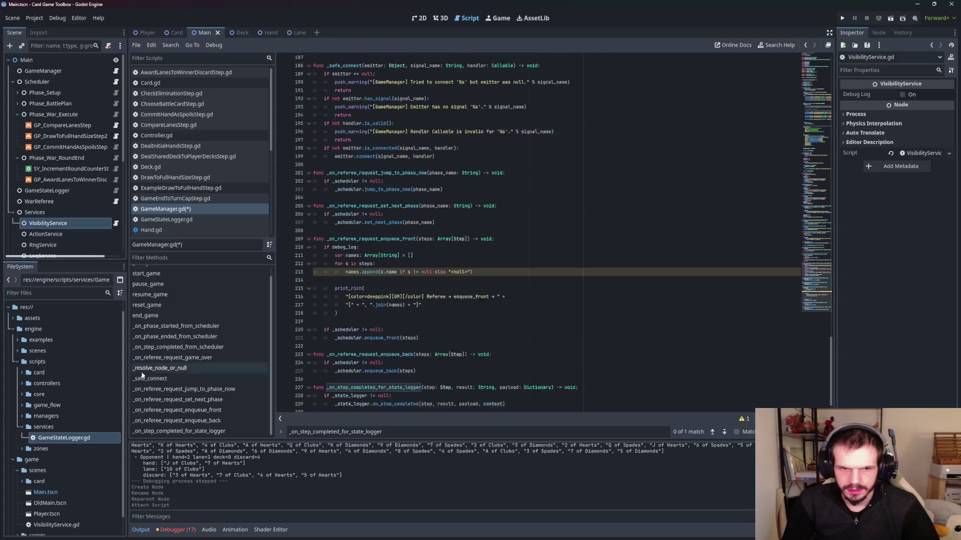
- Delete the now-redundant _on_step_completed_for_state_logger function
{"action": "left_click", "coordinate": [179, 431]}
{"action": "left_click_drag", "start_coordinate": [504, 396], "coordinate": [311, 380]}
{"action": "key", "text": "BackSpace"}
{"action": "key", "text": "BackSpace"}
{"action": "key", "text": "BackSpace"}
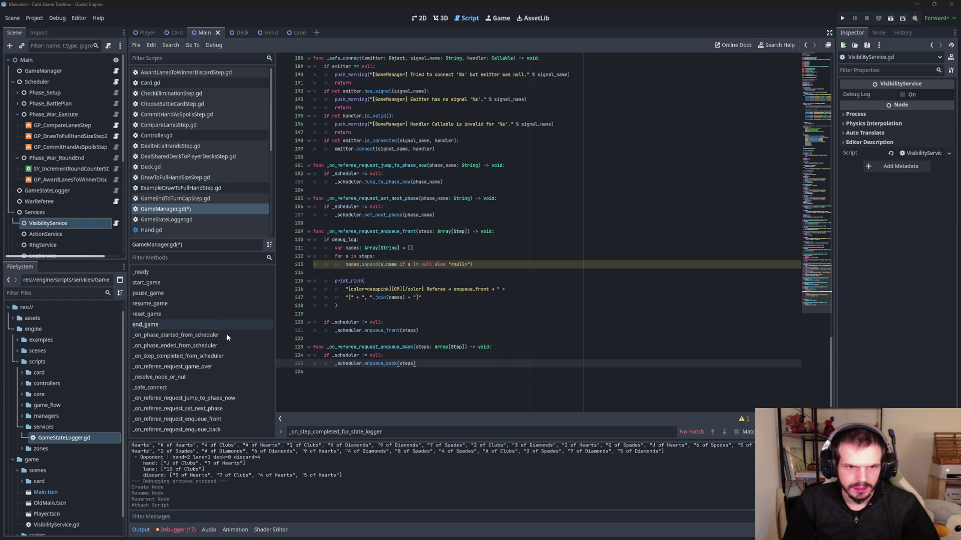
{"action": "left_click", "coordinate": [215, 356]}
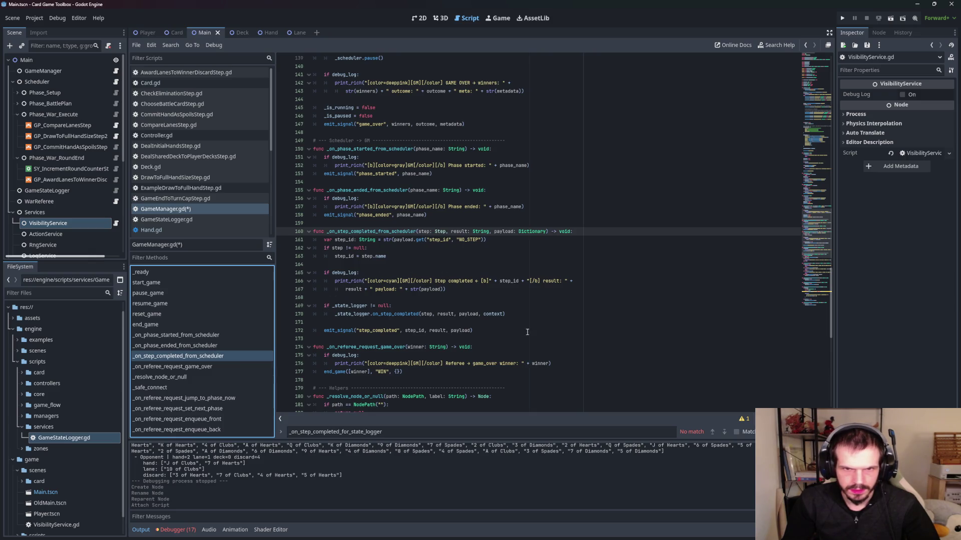
- Add the indented vis lookup and apply_visibility_for_local_viewer call after the state logger call
{"action": "left_click", "coordinate": [419, 324]}
{"action": "key", "text": "Return"}
{"action": "key", "text": "Return"}
{"action": "key", "text": "Up"}
{"action": "type", "text": "var vis := context.services.get(\"visibility\") if vis != null: \tvis.apply_visibility_for_local_viewer()"}
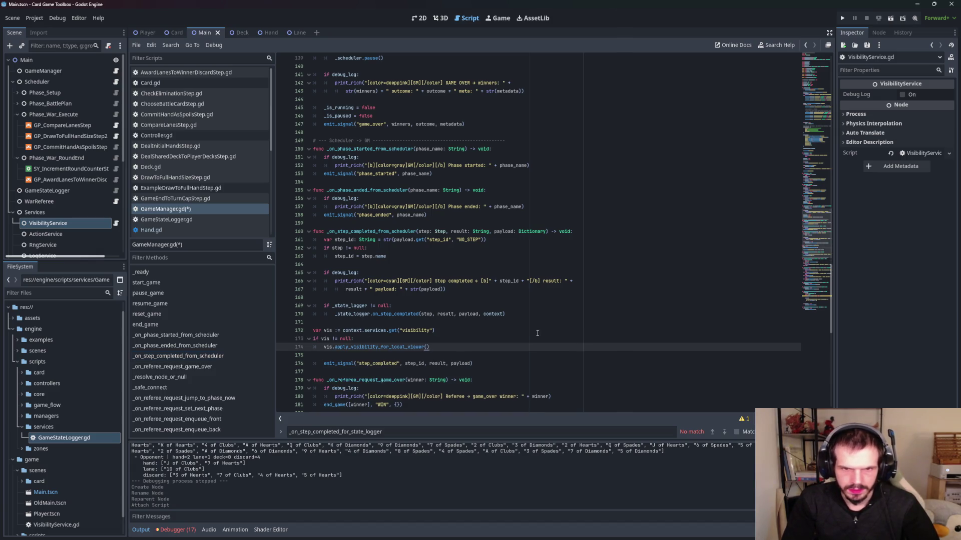
{"action": "left_click_drag", "start_coordinate": [435, 348], "coordinate": [302, 329]}
{"action": "key", "text": "Tab"}
{"action": "left_click", "coordinate": [454, 350]}
{"action": "left_click", "coordinate": [377, 362]}
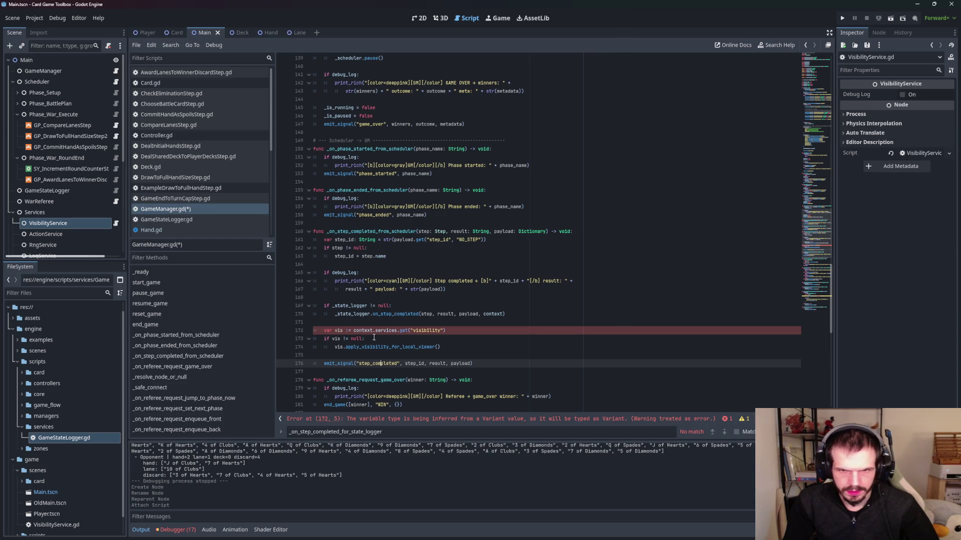
{"action": "left_click", "coordinate": [393, 337]}
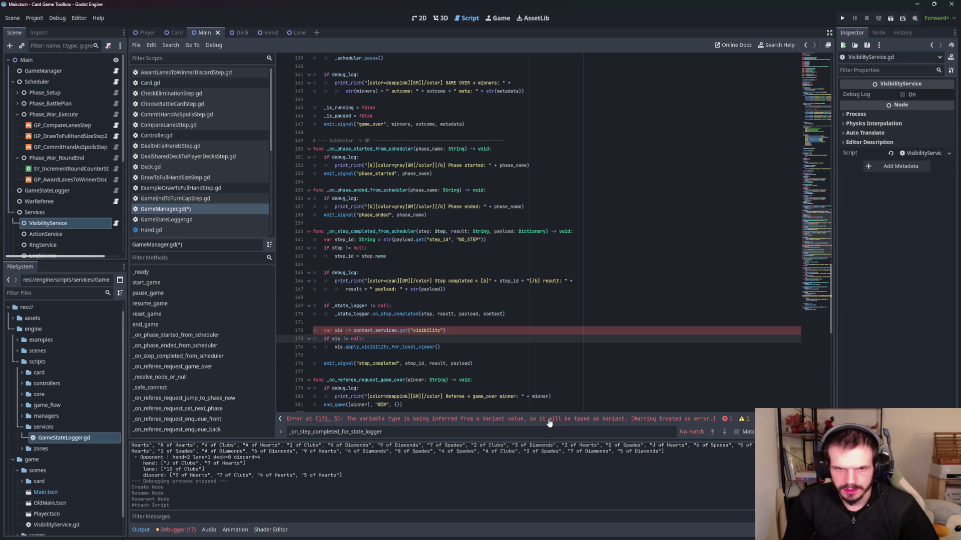
- Copy the Variant-type error message for line 172 from the error bar
{"action": "scroll", "coordinate": [581, 380], "scroll_direction": "down", "scroll_amount": 2}
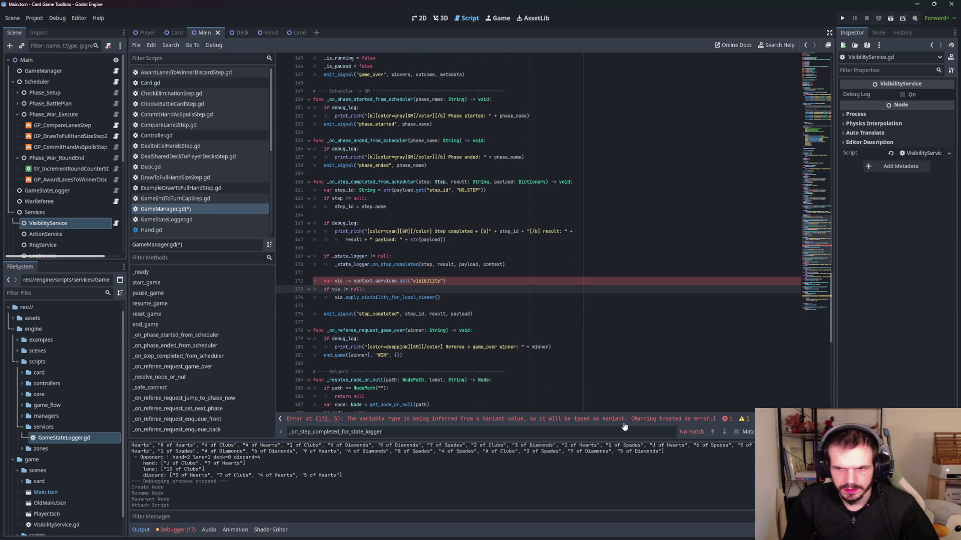
{"action": "right_click", "coordinate": [510, 420]}
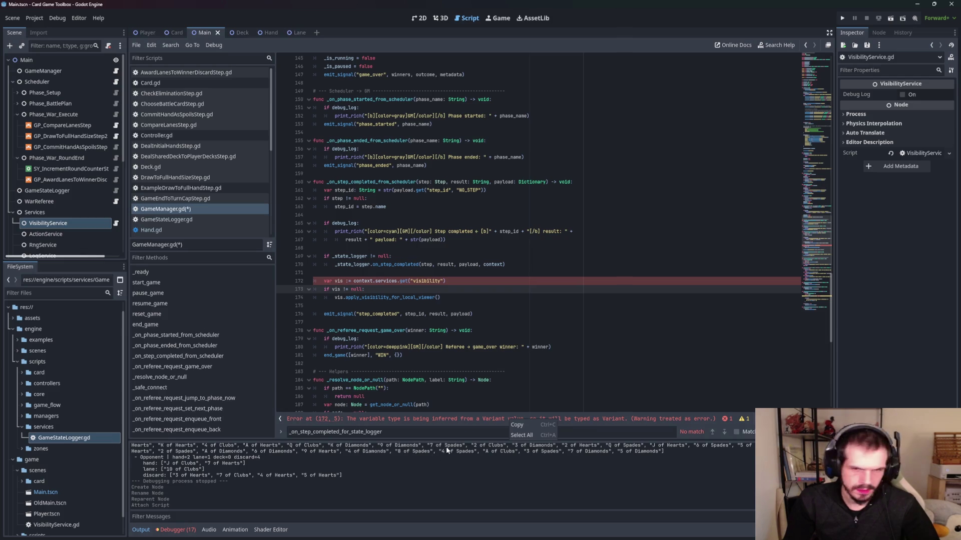
{"action": "left_click", "coordinate": [534, 425]}
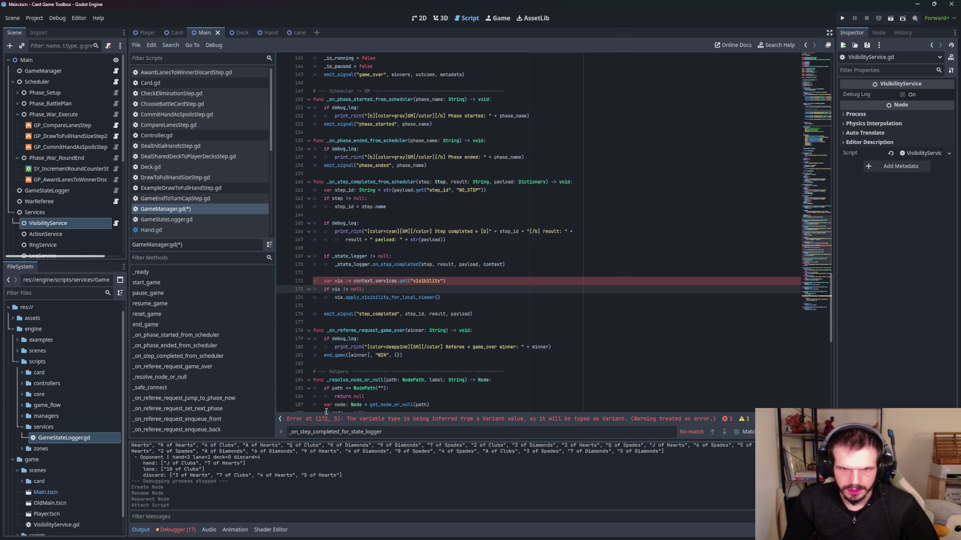
- Replace line 172 with a vis declaration cast 'as VisibilityService' and re-indent the visibility lines
{"action": "left_click_drag", "start_coordinate": [445, 281], "coordinate": [257, 279]}
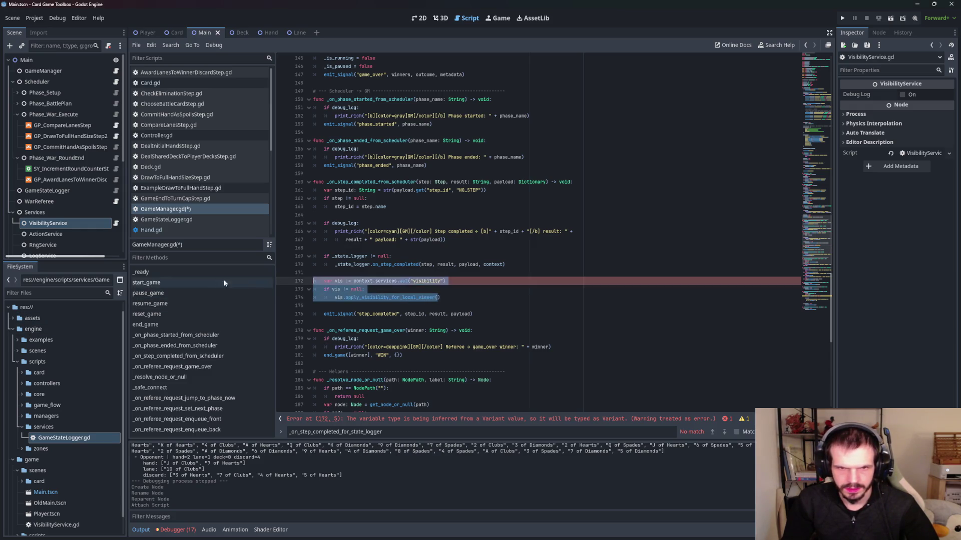
{"action": "type", "text": "var vis: VisibilityService = context.services.get(\"visibility\") as VisibilityService if vis != null: \tvis.apply_visibility_for_local_viewer()"}
{"action": "left_click_drag", "start_coordinate": [456, 299], "coordinate": [313, 281]}
{"action": "key", "text": "Tab"}
{"action": "left_click", "coordinate": [436, 330]}
{"action": "left_click", "coordinate": [476, 297]}
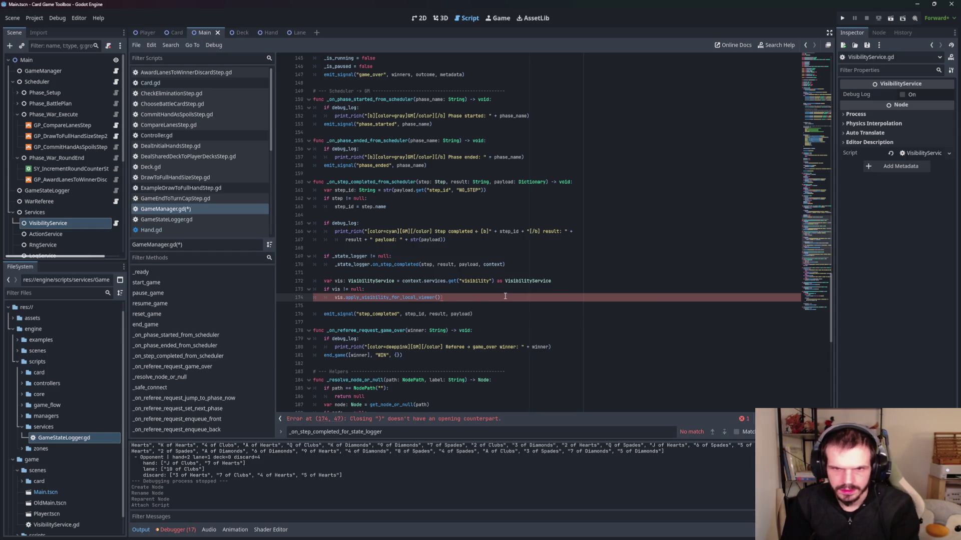
{"action": "left_click", "coordinate": [469, 355]}
{"action": "scroll", "coordinate": [469, 355], "scroll_direction": "down", "scroll_amount": 1}
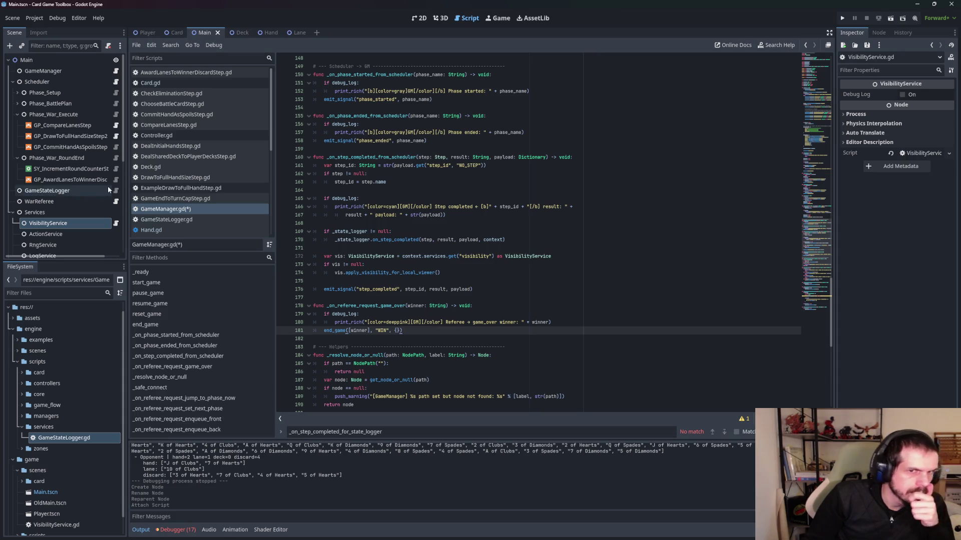
{"action": "scroll", "coordinate": [191, 204], "scroll_direction": "down", "scroll_amount": 5}
{"action": "left_click", "coordinate": [150, 231]}
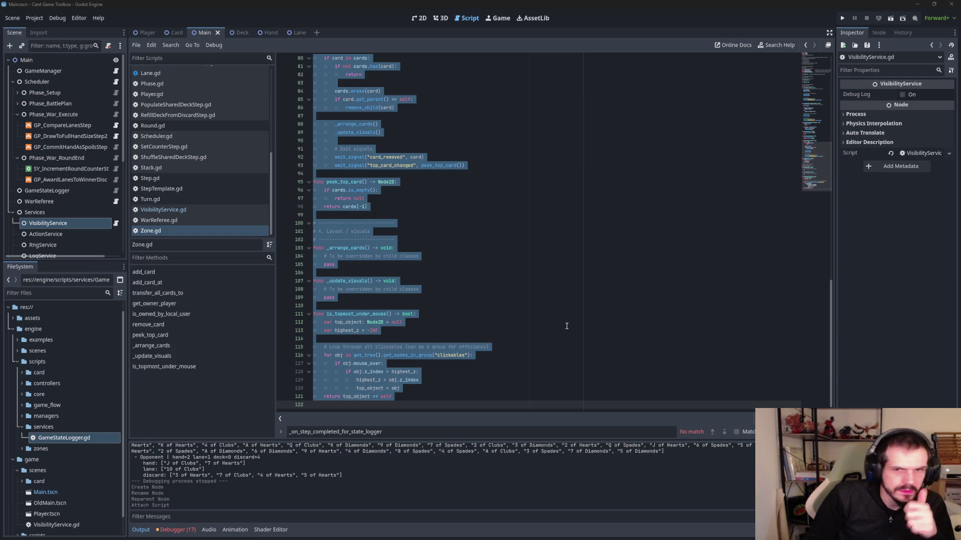
{"action": "left_click", "coordinate": [545, 282]}
{"action": "key", "text": "ctrl+a"}
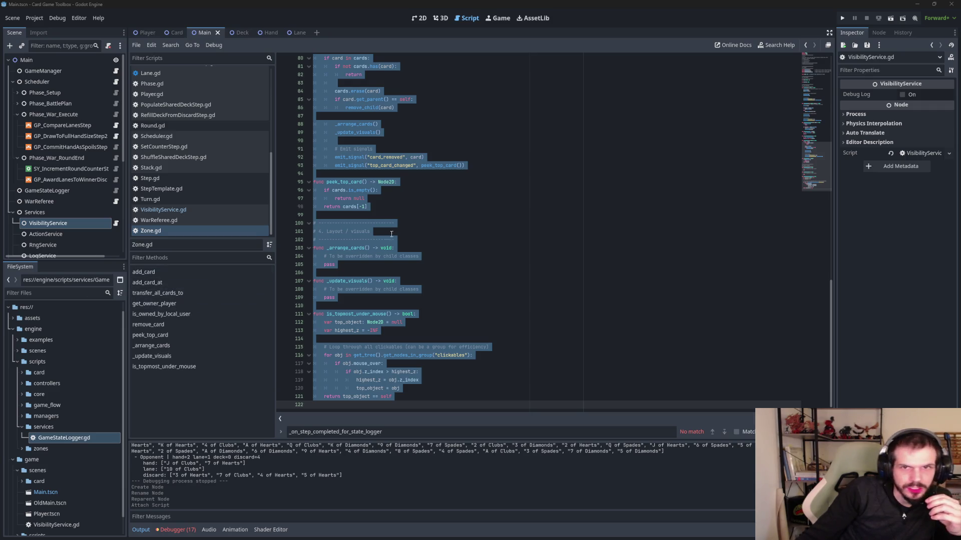
{"action": "scroll", "coordinate": [407, 230], "scroll_direction": "up", "scroll_amount": 15}
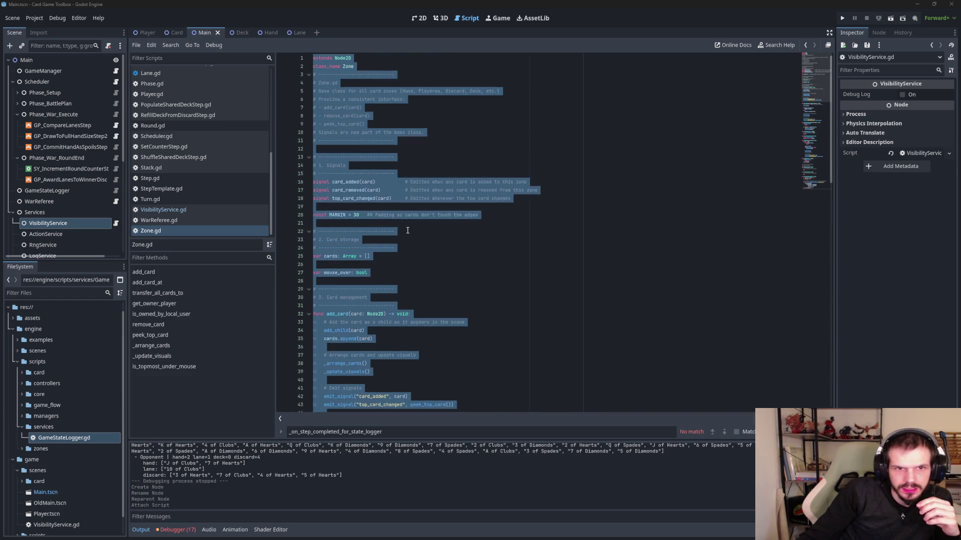
{"action": "left_click", "coordinate": [211, 210]}
- Replace VisibilityService.gd with zone-based code using apply_visibility_for_local_viewer and _apply_zone_visibility
{"action": "left_click", "coordinate": [554, 239]}
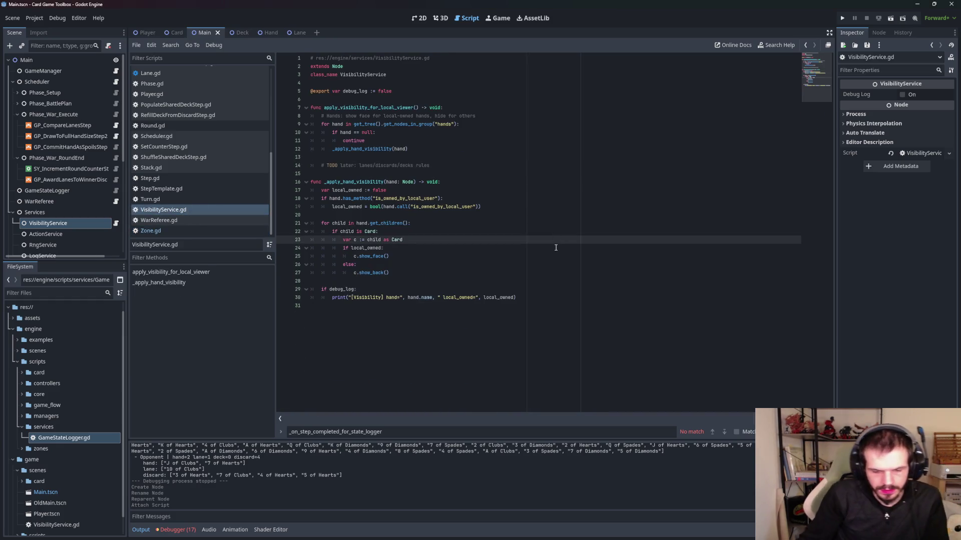
{"action": "key", "text": "ctrl+a"}
{"action": "key", "text": "ctrl+v"}
{"action": "left_click", "coordinate": [498, 248]}
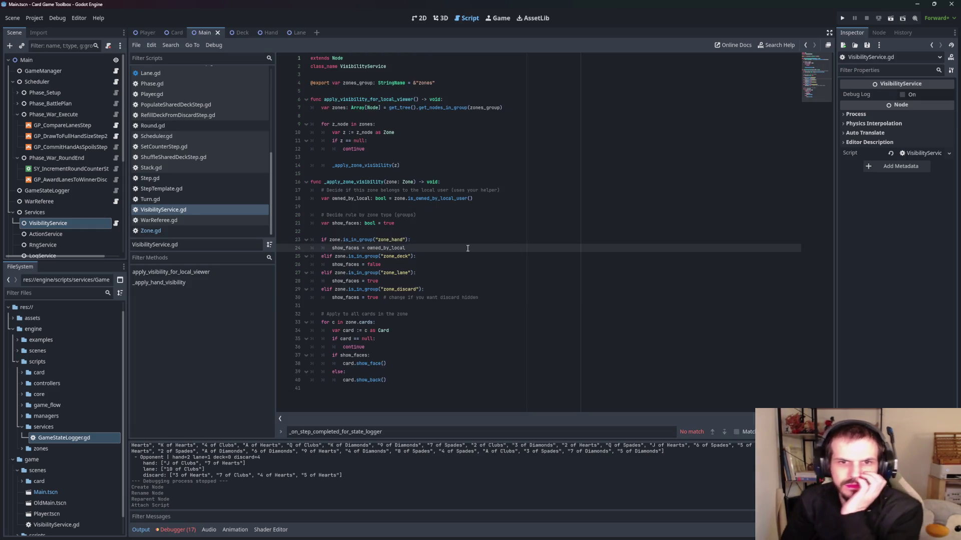
- Review the zone rules: owned hands and lanes/discards face-up, decks face-down, then the card loop
{"action": "left_click", "coordinate": [434, 199]}
{"action": "left_click", "coordinate": [445, 216]}
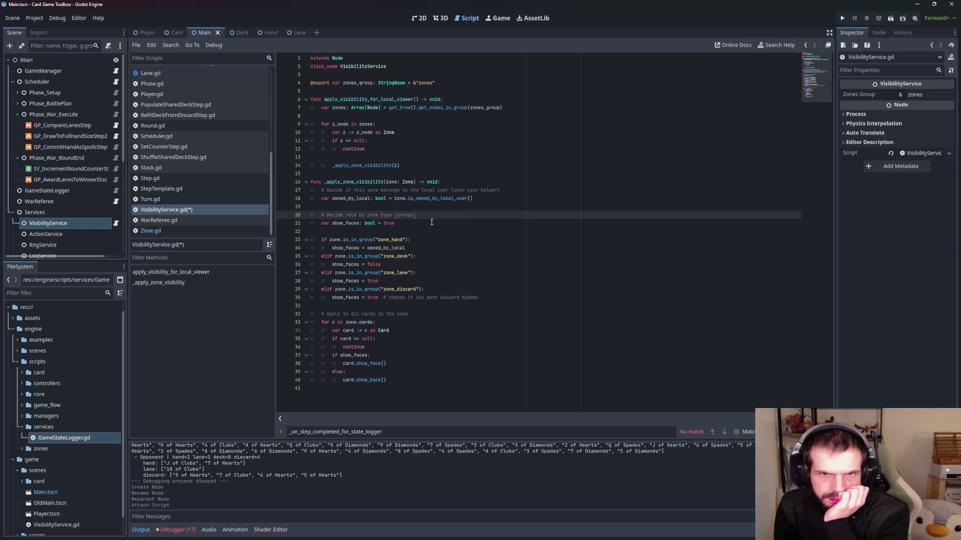
{"action": "left_click", "coordinate": [419, 223]}
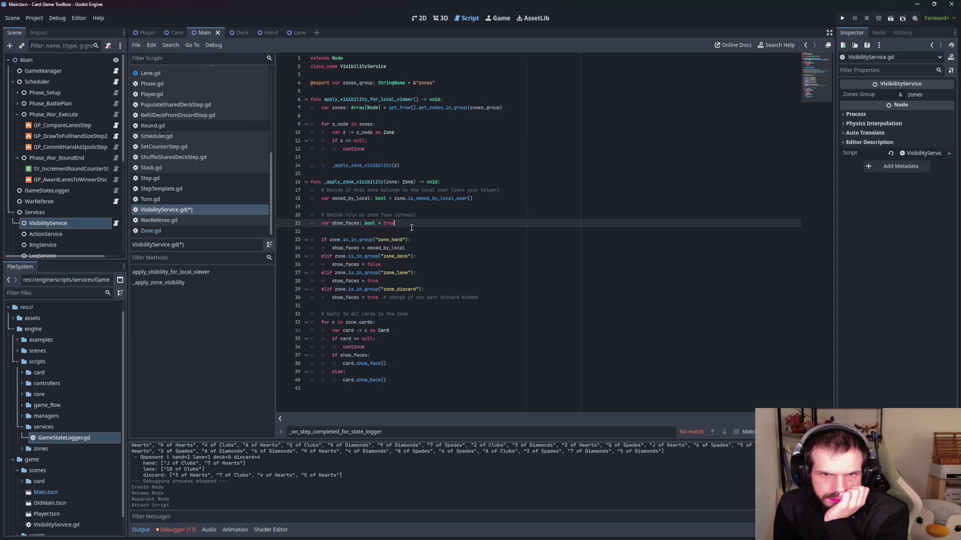
{"action": "left_click", "coordinate": [431, 240]}
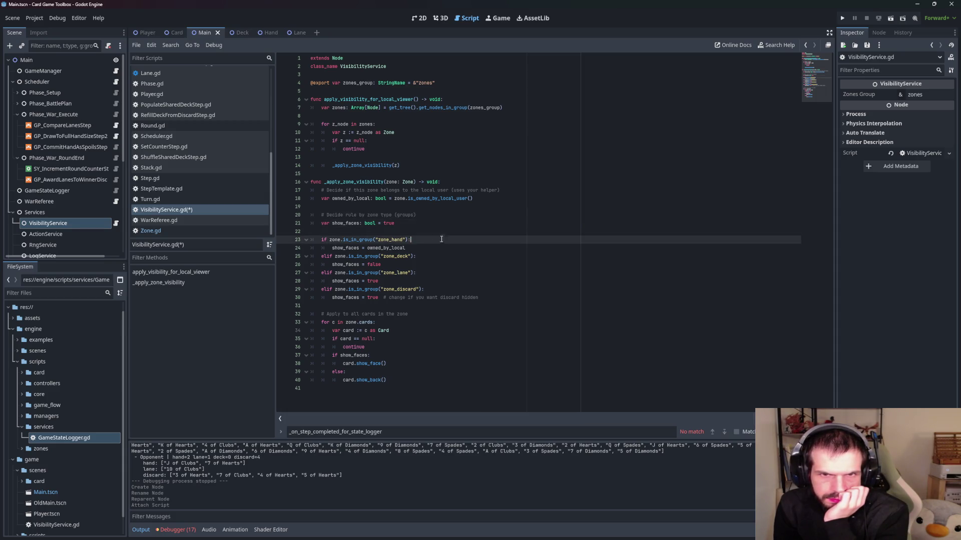
{"action": "left_click", "coordinate": [439, 245]}
{"action": "left_click", "coordinate": [440, 239]}
{"action": "left_click", "coordinate": [441, 247]}
{"action": "left_click", "coordinate": [444, 239]}
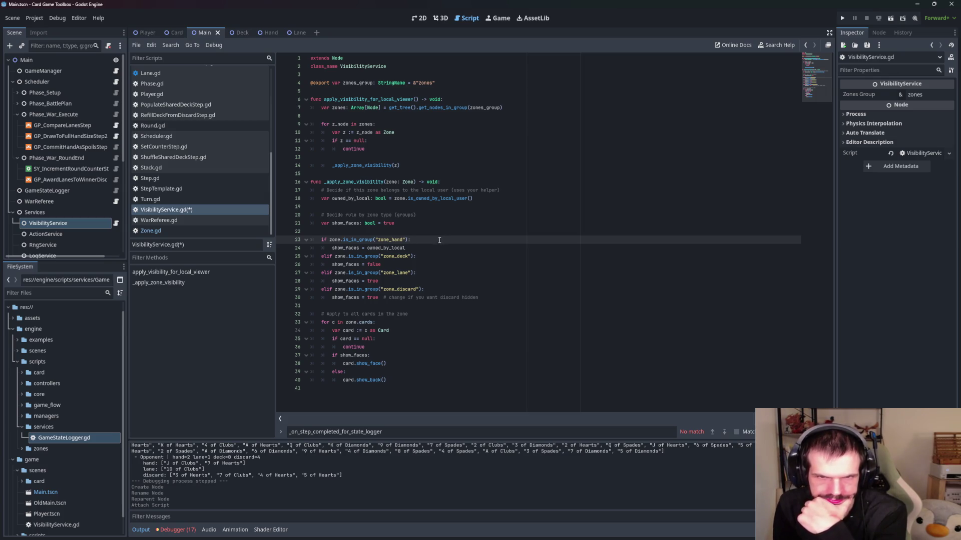
{"action": "left_click", "coordinate": [436, 238]}
{"action": "left_click", "coordinate": [430, 248]}
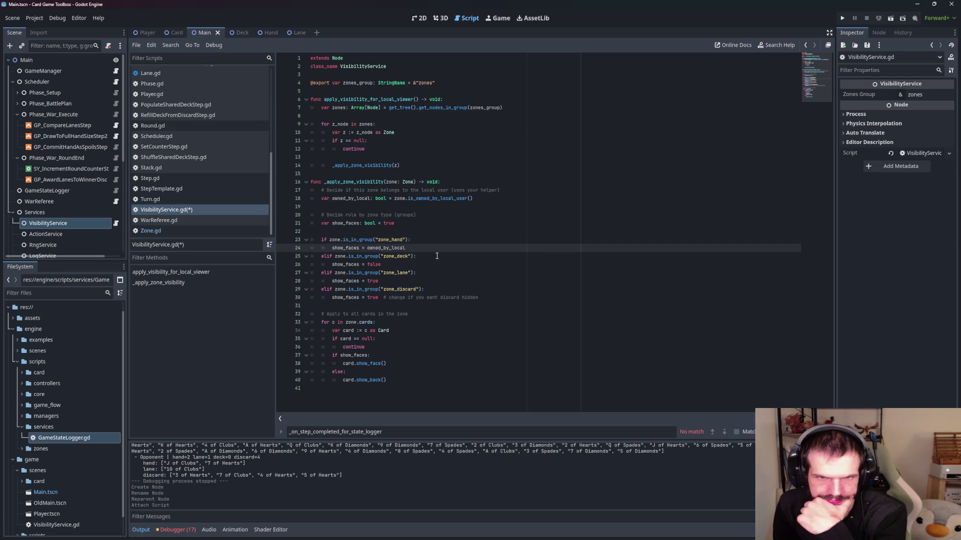
{"action": "left_click", "coordinate": [432, 255]}
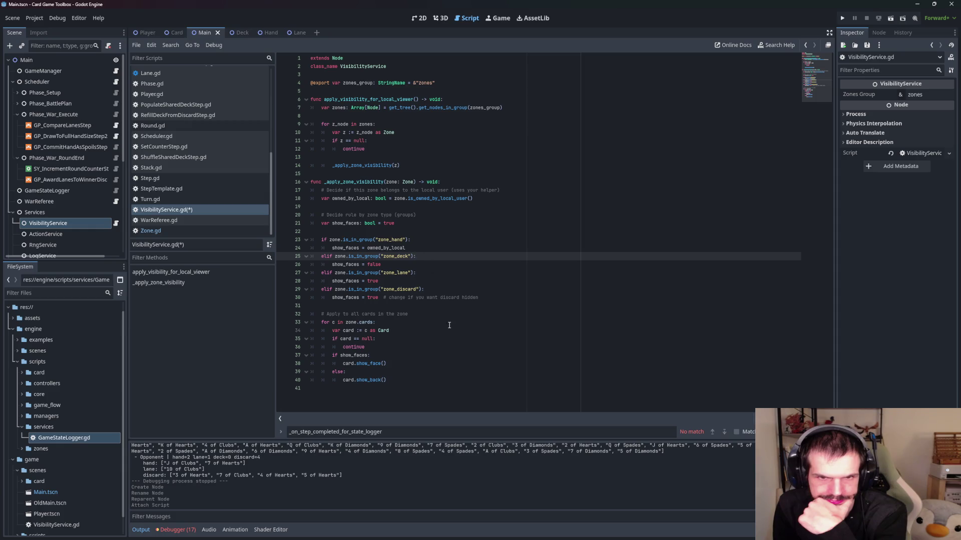
{"action": "left_click", "coordinate": [406, 324]}
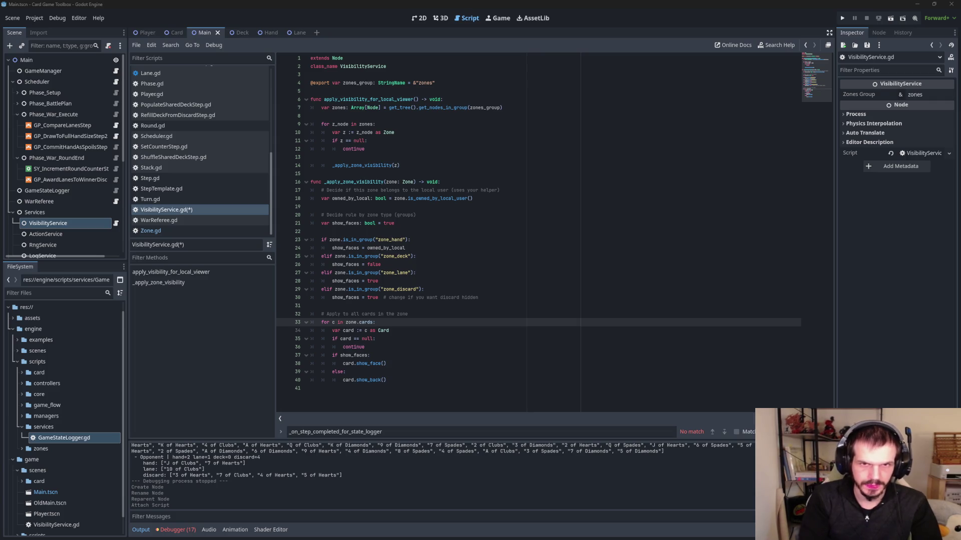
- Review the signal declarations on lines 10–13 of Card.gd
{"action": "scroll", "coordinate": [177, 212], "scroll_direction": "up", "scroll_amount": 5}
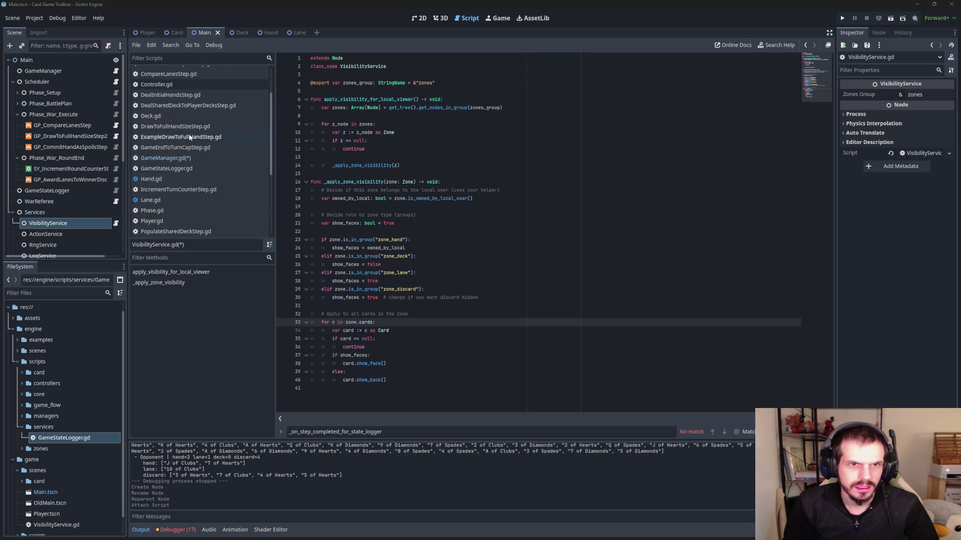
{"action": "scroll", "coordinate": [188, 134], "scroll_direction": "up", "scroll_amount": 2}
{"action": "left_click", "coordinate": [171, 83]}
{"action": "scroll", "coordinate": [430, 170], "scroll_direction": "up", "scroll_amount": 20}
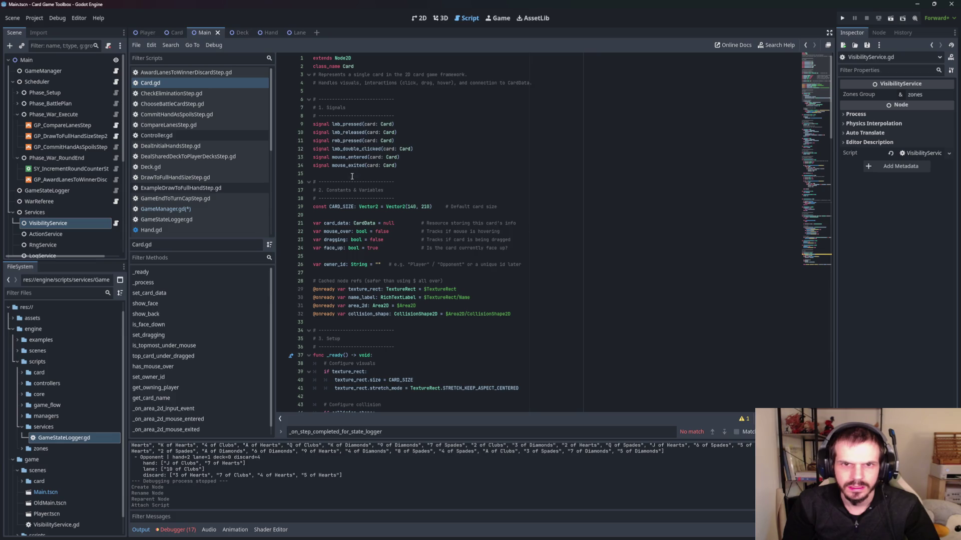
{"action": "left_click", "coordinate": [418, 132]}
{"action": "key", "text": "Up"}
{"action": "key", "text": "Down"}
{"action": "key", "text": "Down"}
{"action": "key", "text": "Down"}
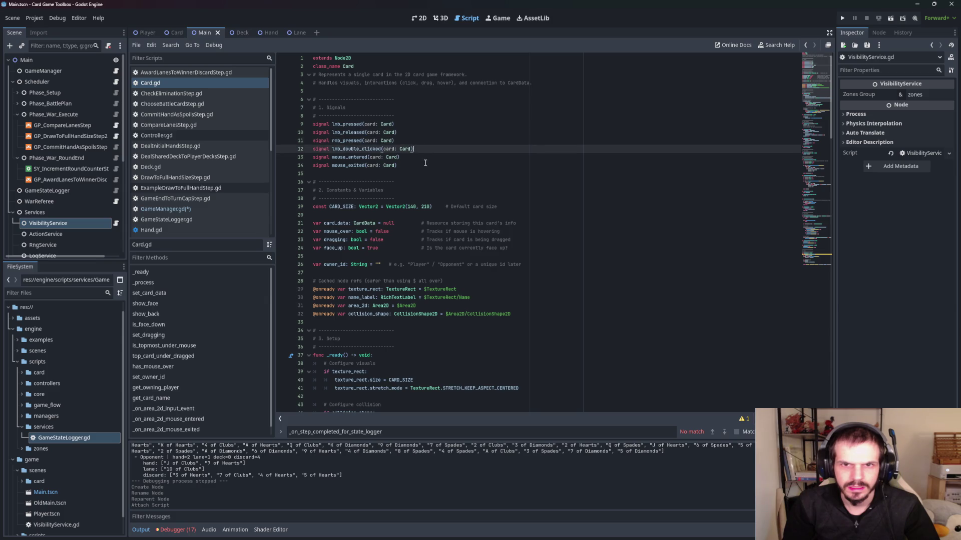
- Check the card_added emit on line 42 of Zone.gd and its other uses, then reopen GameManager.gd
{"action": "scroll", "coordinate": [417, 168], "scroll_direction": "down", "scroll_amount": 20}
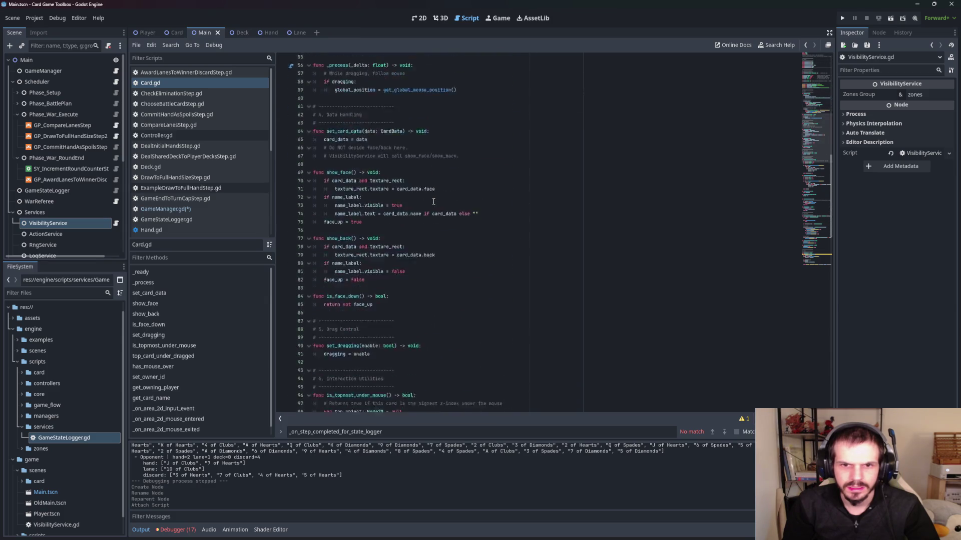
{"action": "scroll", "coordinate": [203, 176], "scroll_direction": "down", "scroll_amount": 5}
{"action": "left_click", "coordinate": [203, 231]}
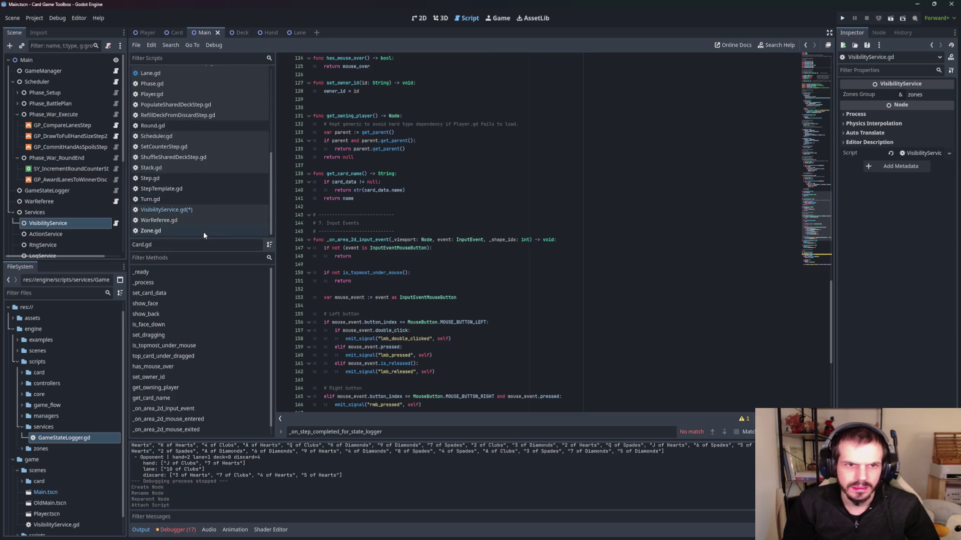
{"action": "left_click", "coordinate": [375, 273]}
{"action": "scroll", "coordinate": [376, 274], "scroll_direction": "down", "scroll_amount": 7}
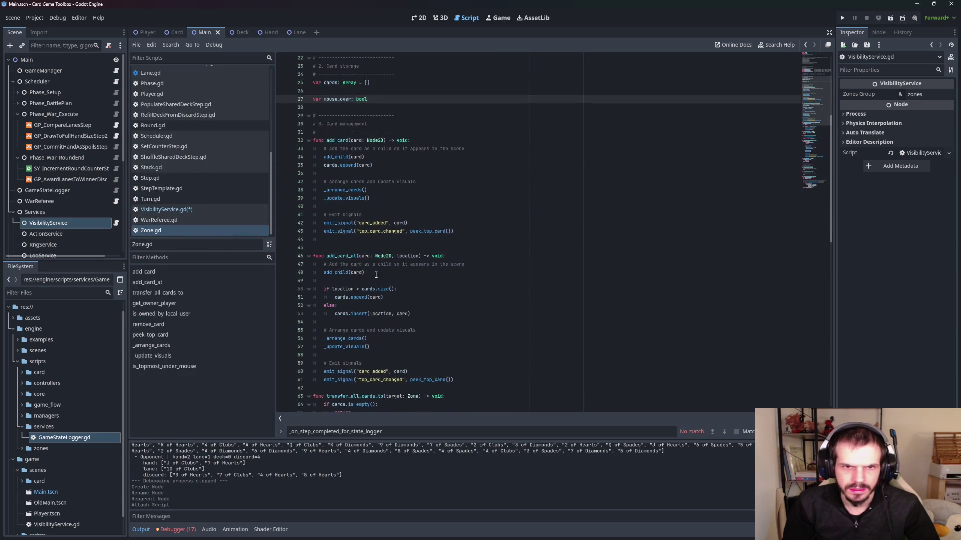
{"action": "left_click", "coordinate": [444, 227]}
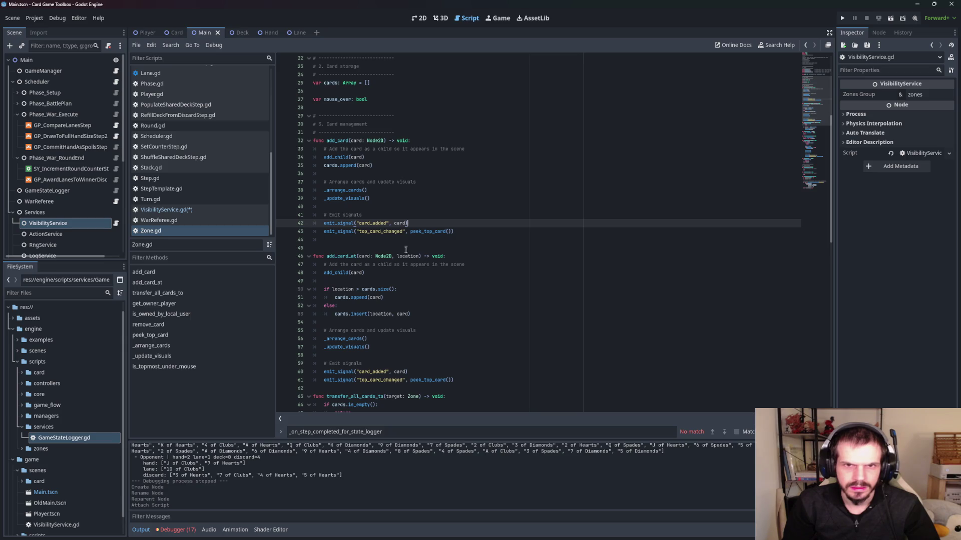
{"action": "double_click", "coordinate": [372, 223]}
{"action": "left_click", "coordinate": [436, 223]}
{"action": "scroll", "coordinate": [191, 183], "scroll_direction": "up", "scroll_amount": 5}
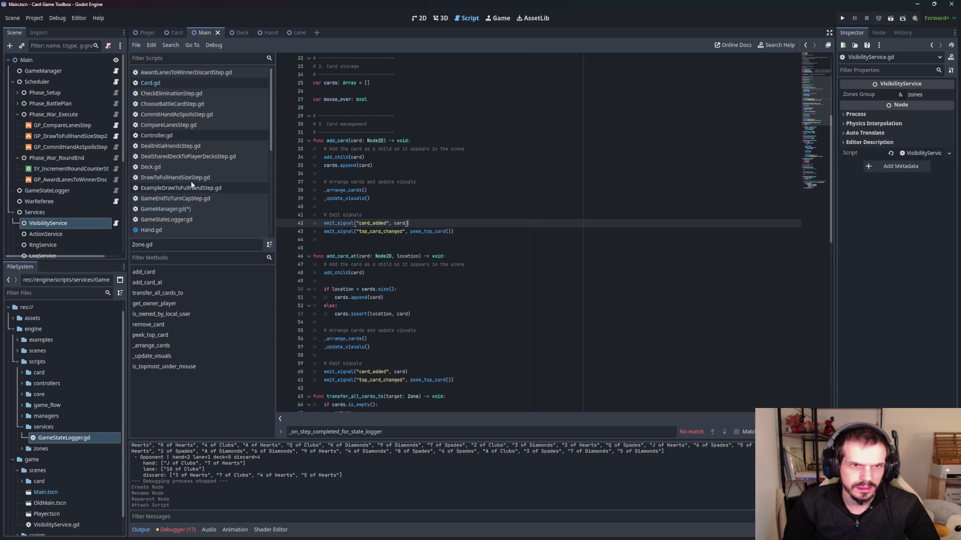
{"action": "scroll", "coordinate": [190, 181], "scroll_direction": "down", "scroll_amount": 3}
{"action": "left_click", "coordinate": [174, 125]}
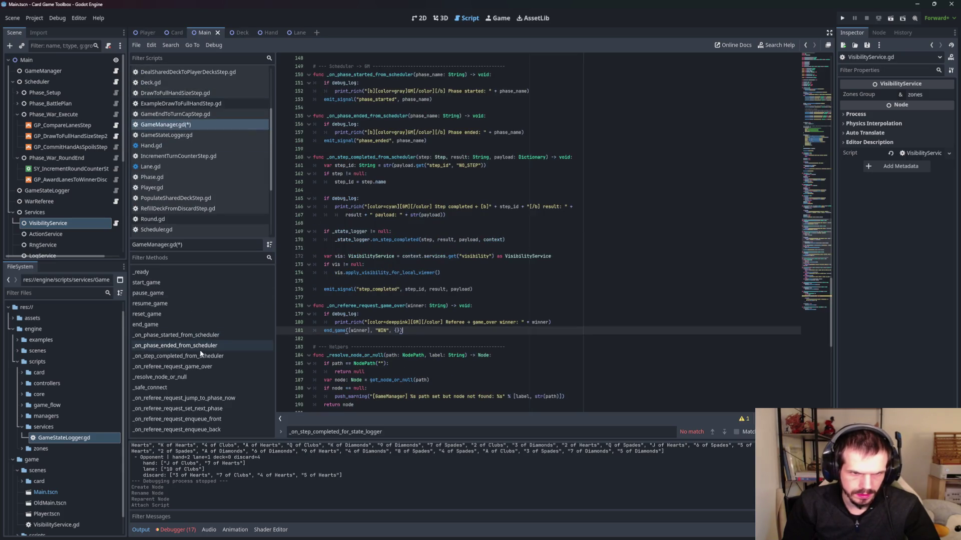
{"action": "scroll", "coordinate": [377, 352], "scroll_direction": "down", "scroll_amount": 5}
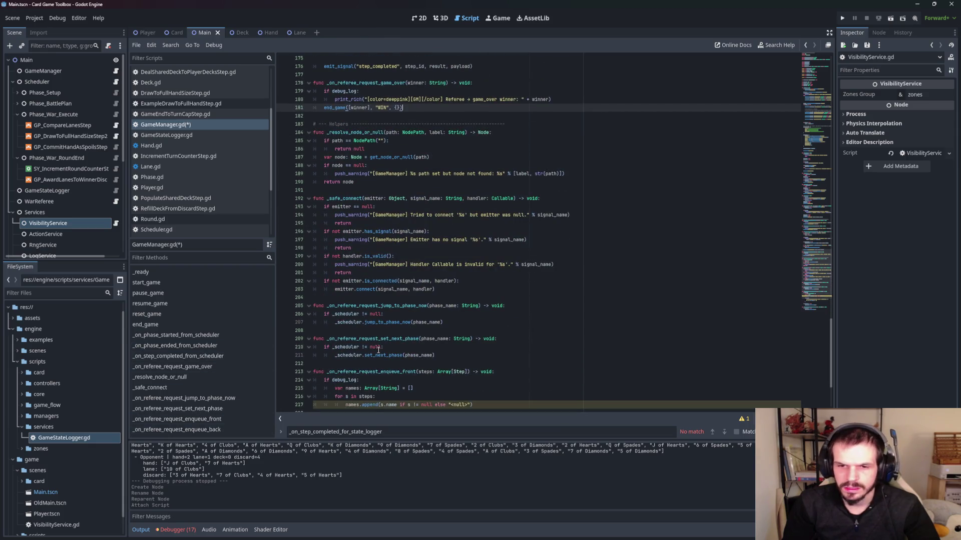
{"action": "scroll", "coordinate": [378, 352], "scroll_direction": "up", "scroll_amount": 5}
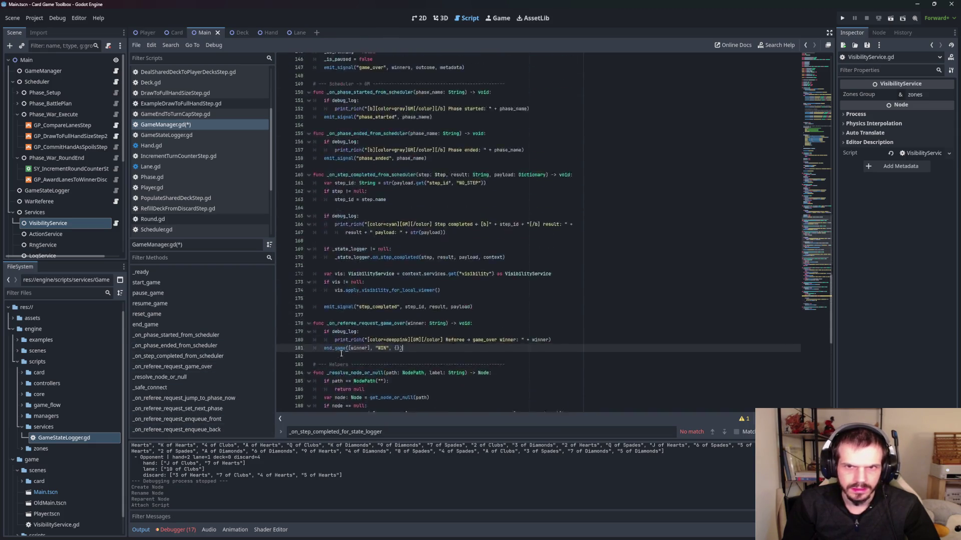
{"action": "scroll", "coordinate": [342, 354], "scroll_direction": "up", "scroll_amount": 12}
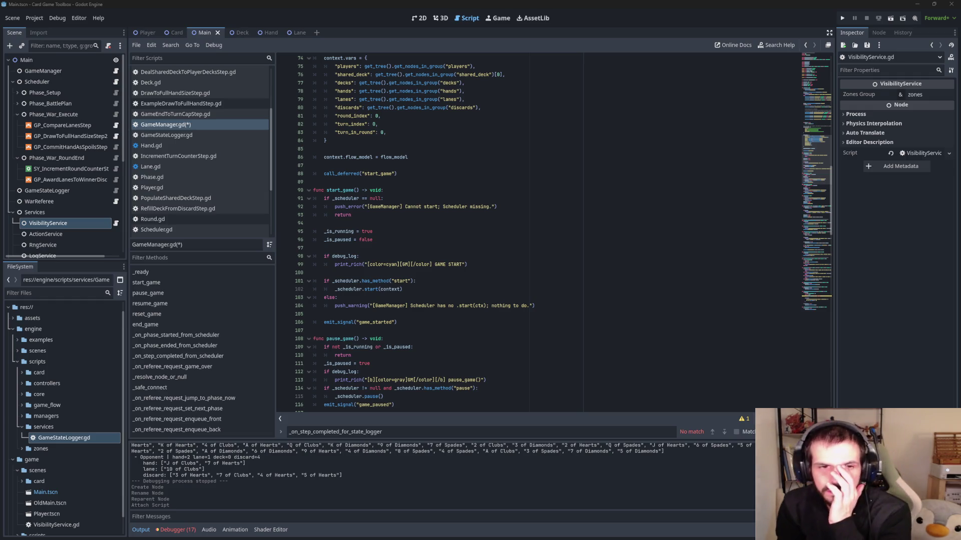
- Reopen Zone.gd to review its signals, card storage and card-management functions
{"action": "scroll", "coordinate": [184, 235], "scroll_direction": "down", "scroll_amount": 5}
{"action": "left_click", "coordinate": [183, 230]}
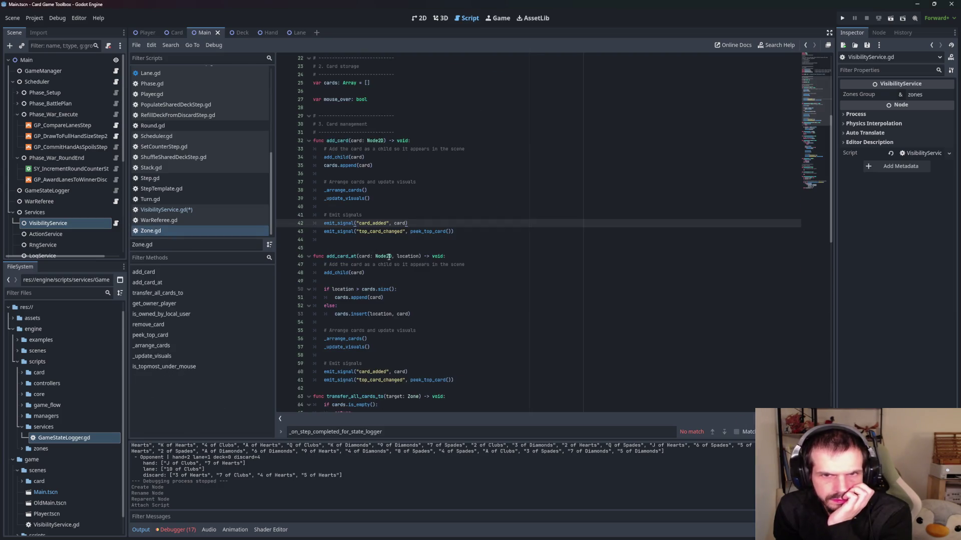
{"action": "mouse_move", "coordinate": [389, 256]}
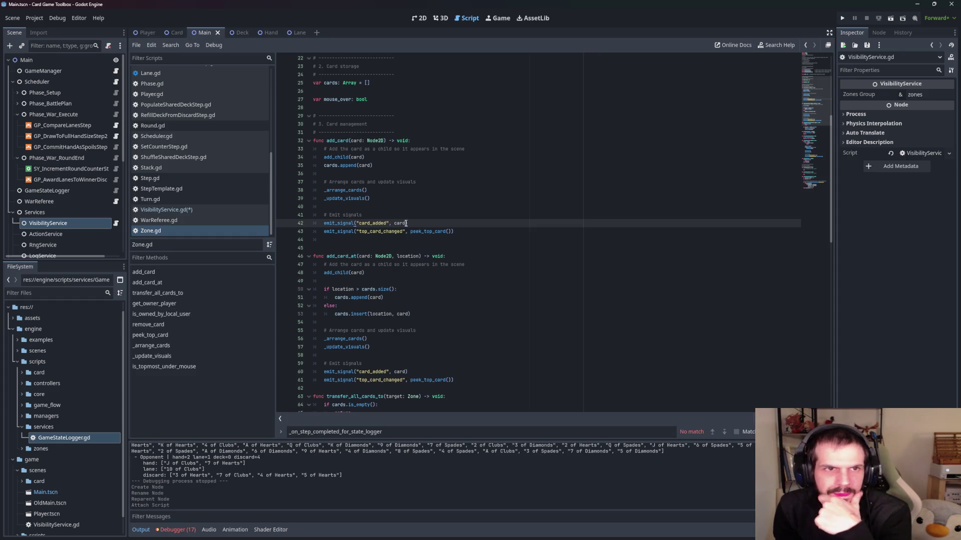
{"action": "mouse_move", "coordinate": [402, 224]}
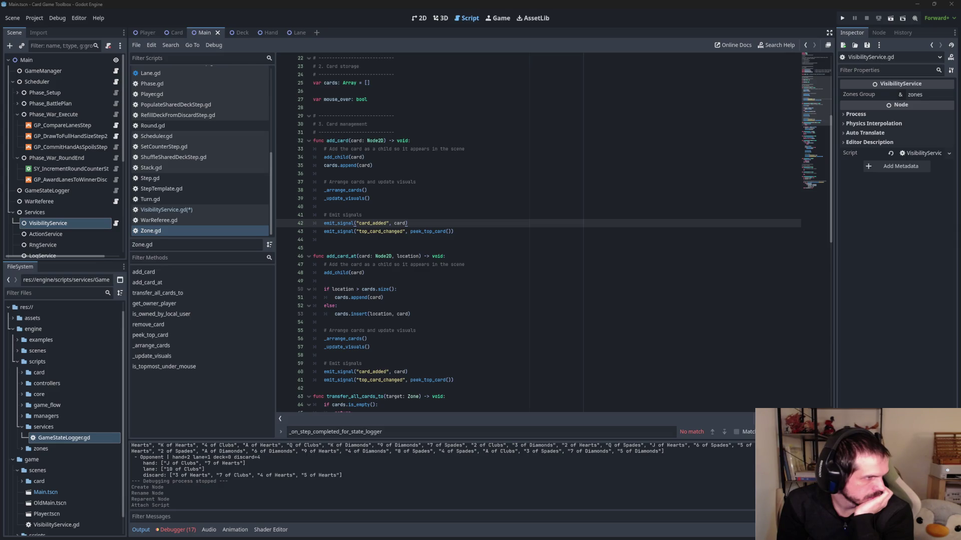
{"action": "scroll", "coordinate": [500, 226], "scroll_direction": "up", "scroll_amount": 7}
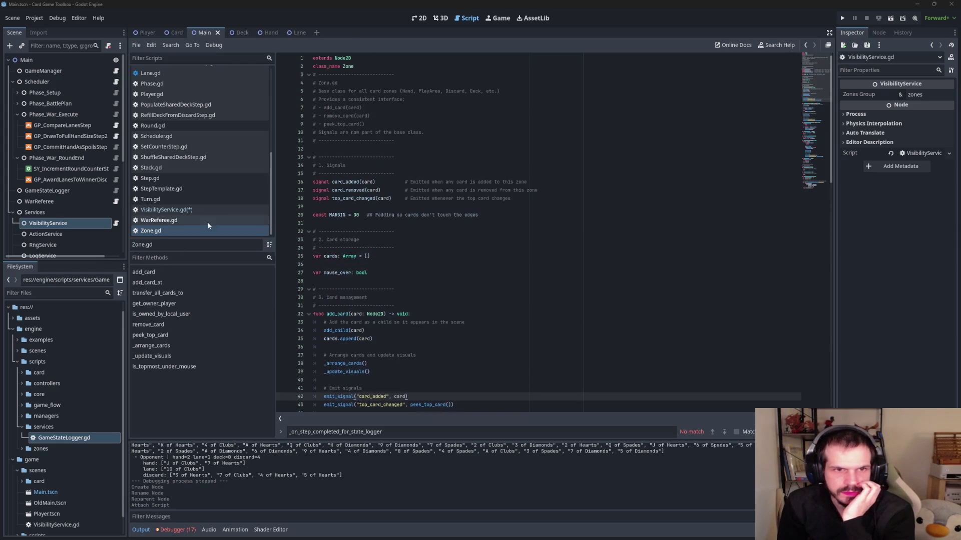
{"action": "left_click", "coordinate": [185, 210]}
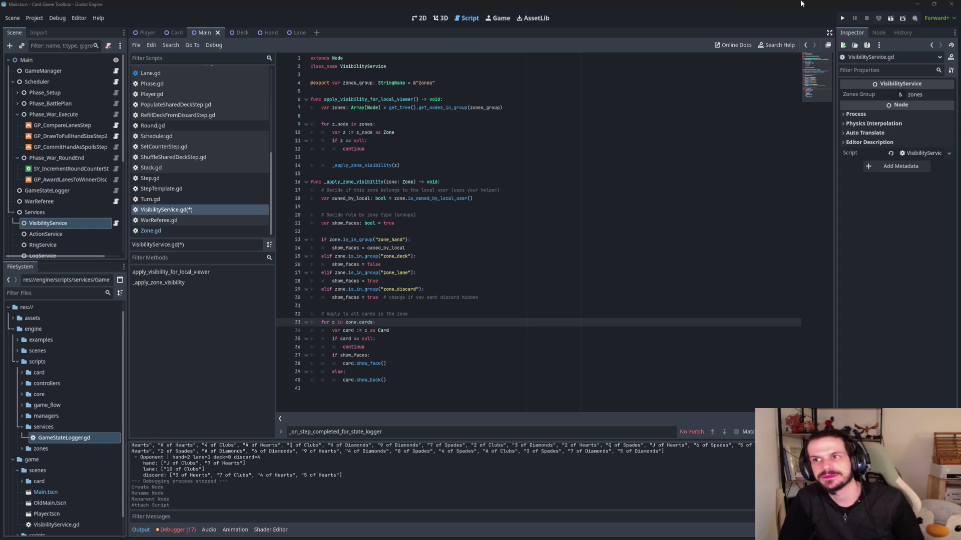
- Minimize the Godot editor to reveal the Windows desktop
{"action": "left_click", "coordinate": [917, 4]}
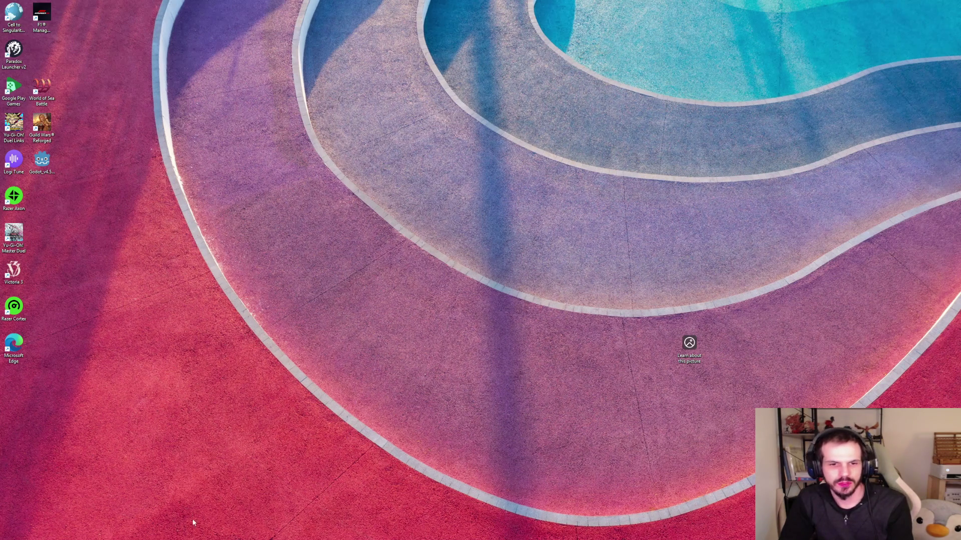
- Open Cell to Singularity's page from the Steam library home and launch it
{"action": "mouse_move", "coordinate": [193, 538]}
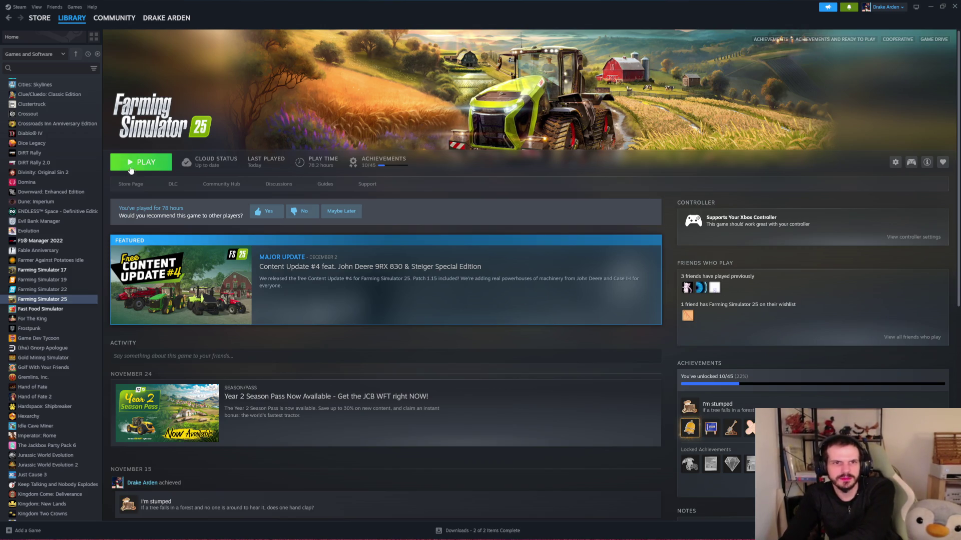
{"action": "left_click", "coordinate": [68, 31]}
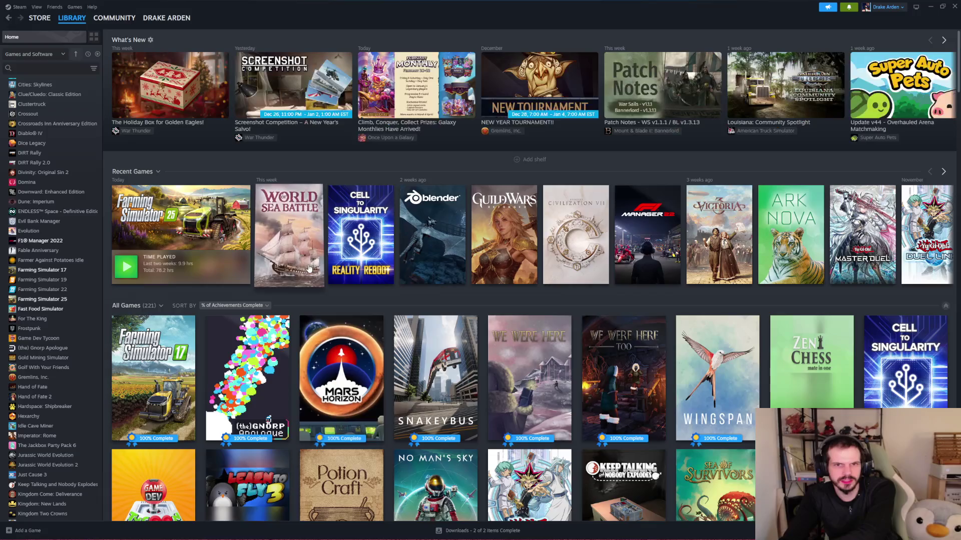
{"action": "left_click", "coordinate": [290, 234]}
{"action": "left_click", "coordinate": [68, 30]}
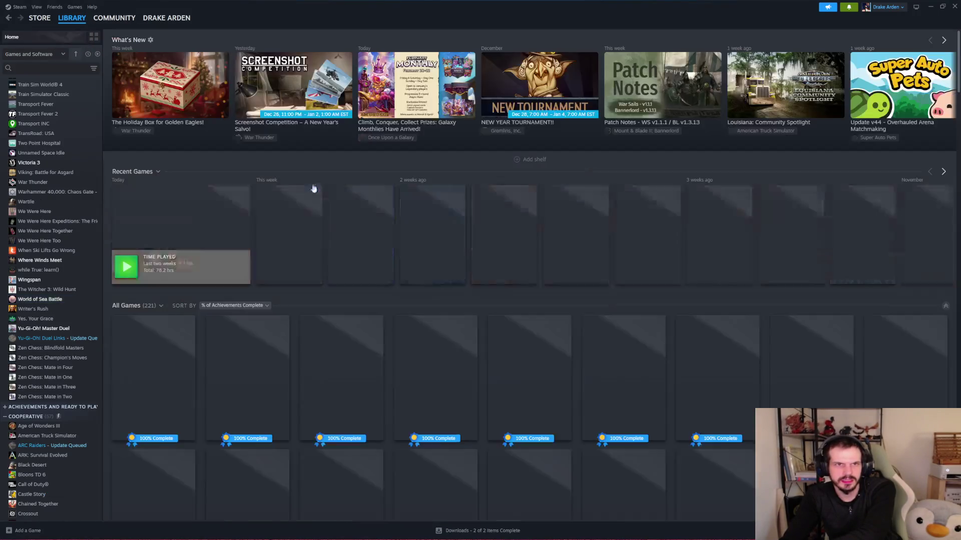
{"action": "left_click", "coordinate": [343, 236]}
{"action": "left_click", "coordinate": [141, 168]}
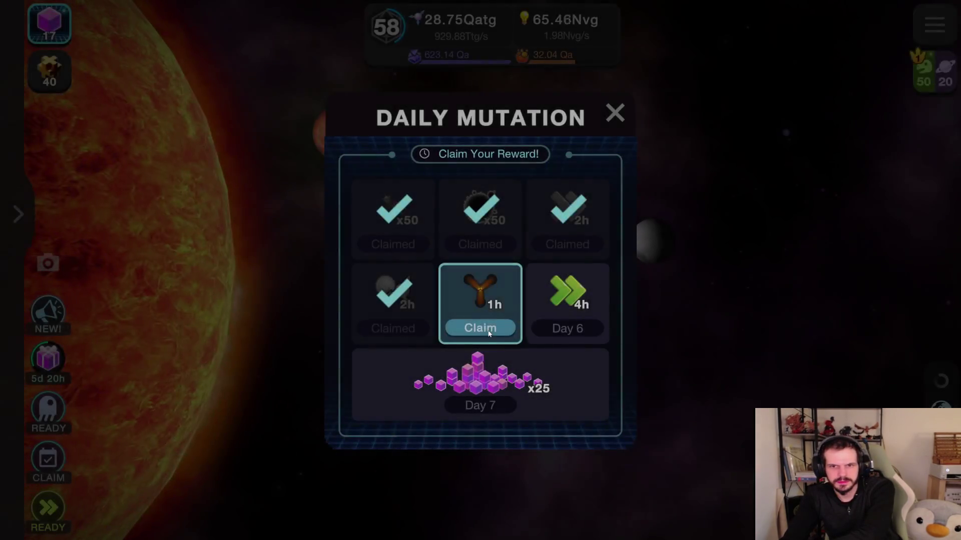
- Claim the Day 5 Time Flux daily mutation and collect the offline earnings
{"action": "left_click", "coordinate": [489, 334]}
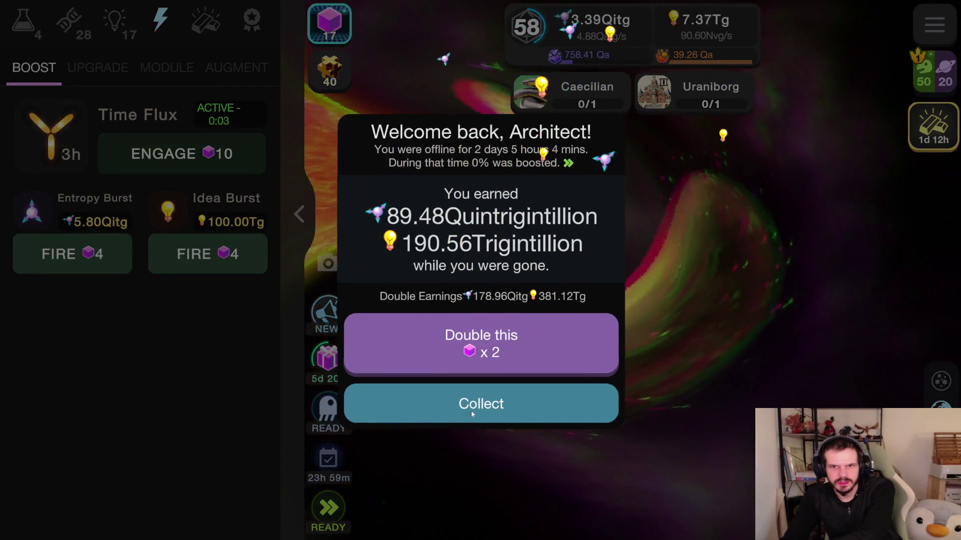
{"action": "left_click", "coordinate": [520, 329]}
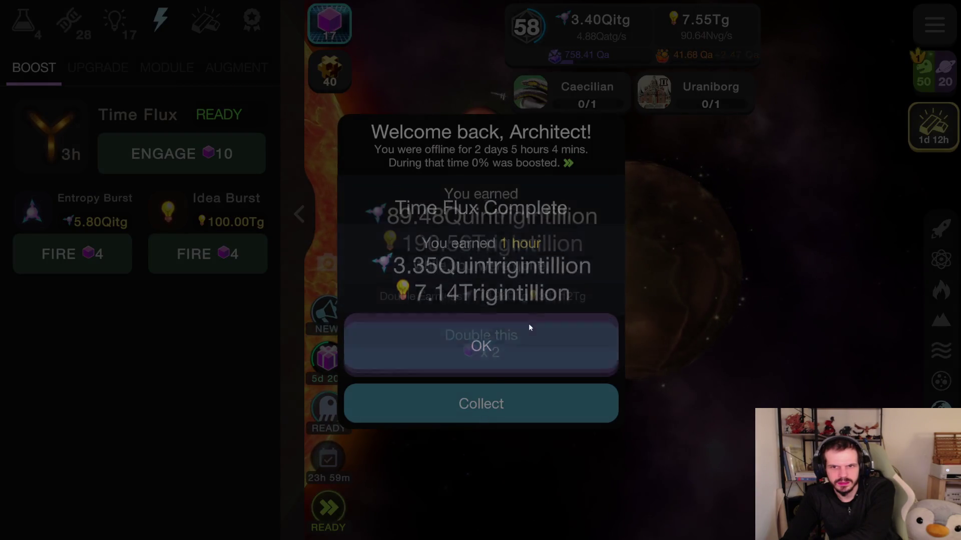
{"action": "left_click", "coordinate": [500, 405]}
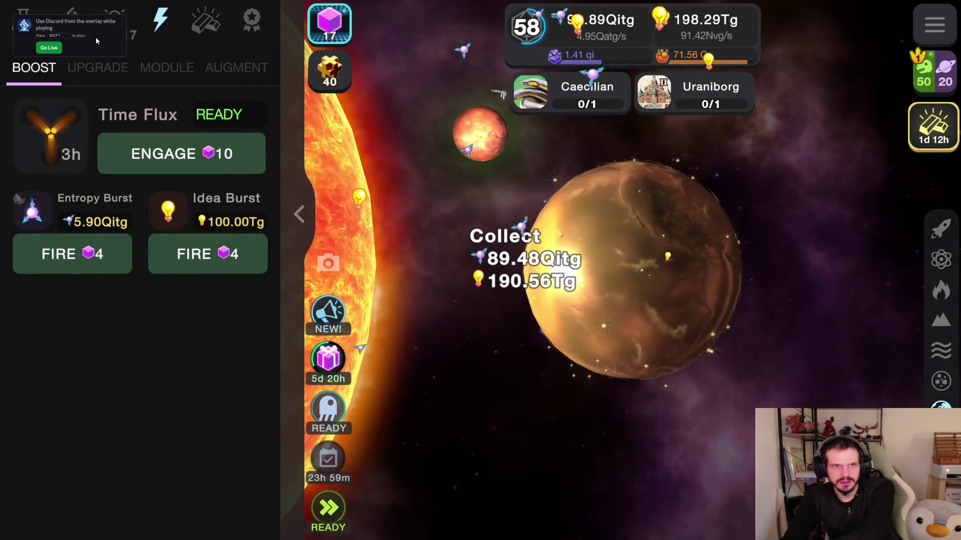
- Unlock Phobos Space Elevator, Terraform, Martianborn Adaptability and Orbital Greenhouse Heating research
{"action": "left_click", "coordinate": [145, 34]}
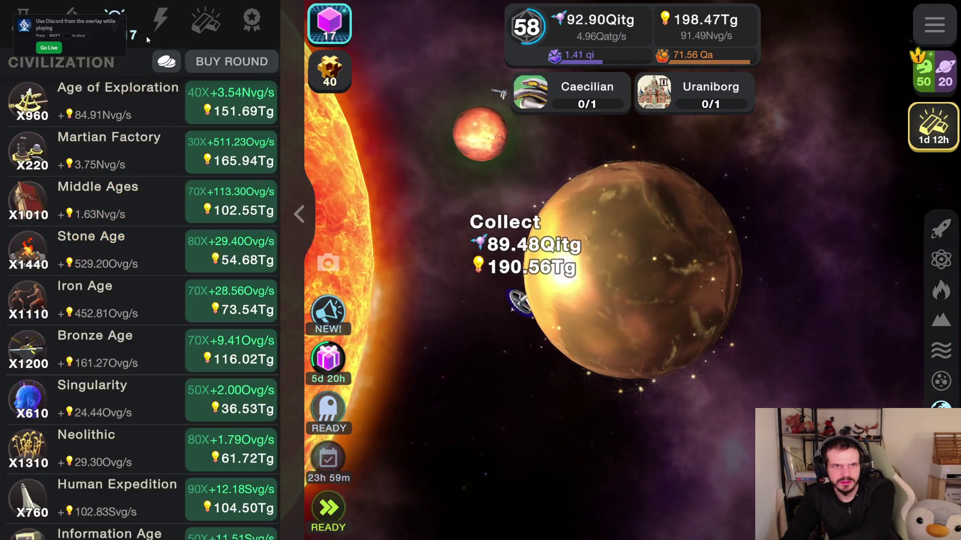
{"action": "left_click", "coordinate": [70, 9]}
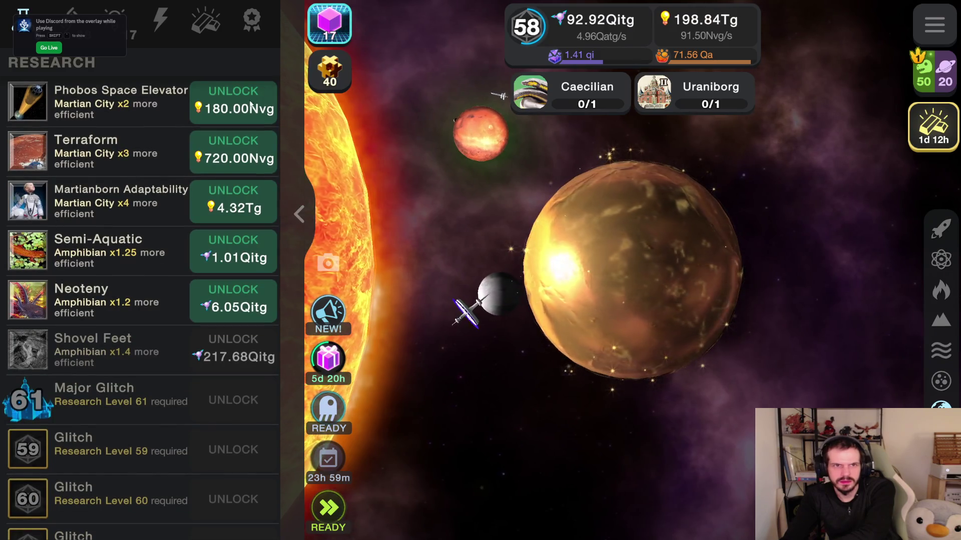
{"action": "left_click", "coordinate": [351, 205]}
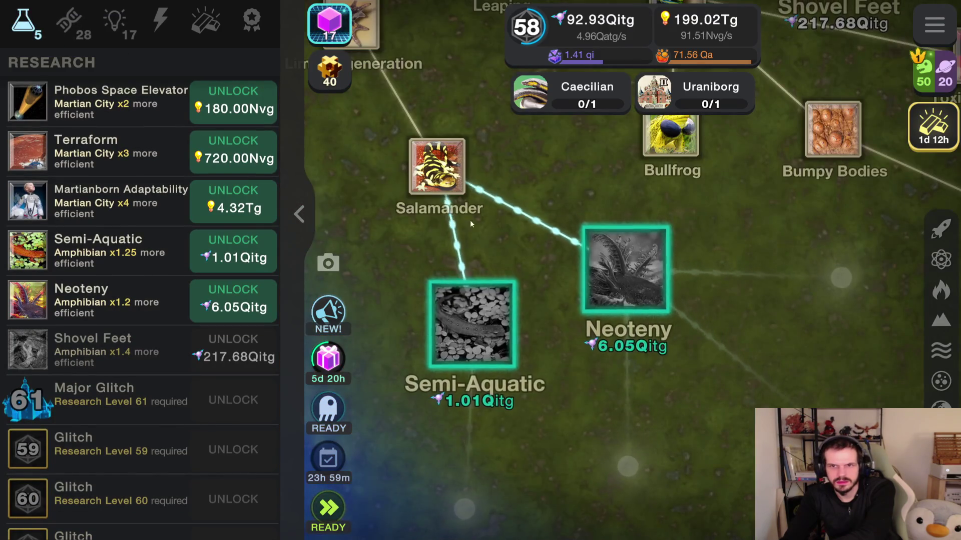
{"action": "left_click", "coordinate": [258, 107]}
{"action": "left_click", "coordinate": [250, 102]}
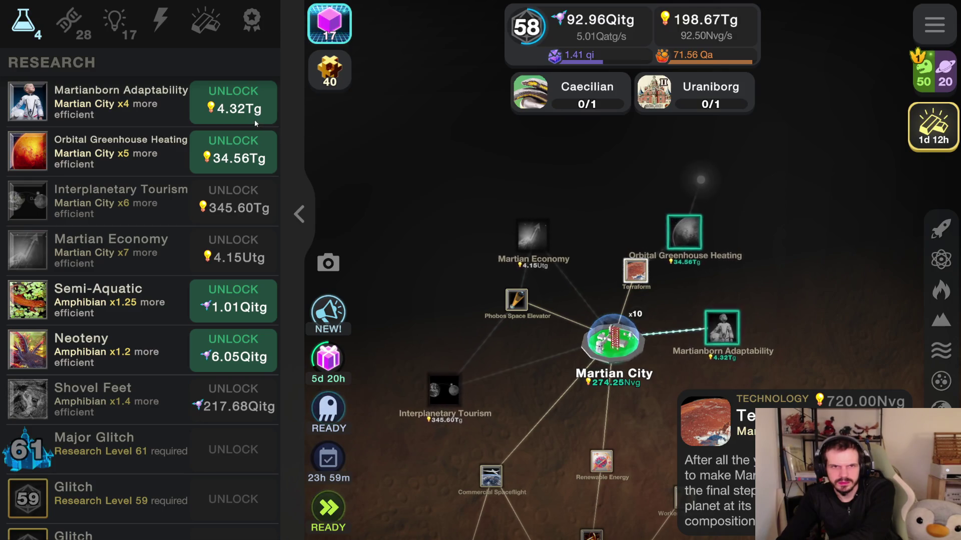
{"action": "left_click", "coordinate": [254, 119]}
{"action": "left_click", "coordinate": [238, 107]}
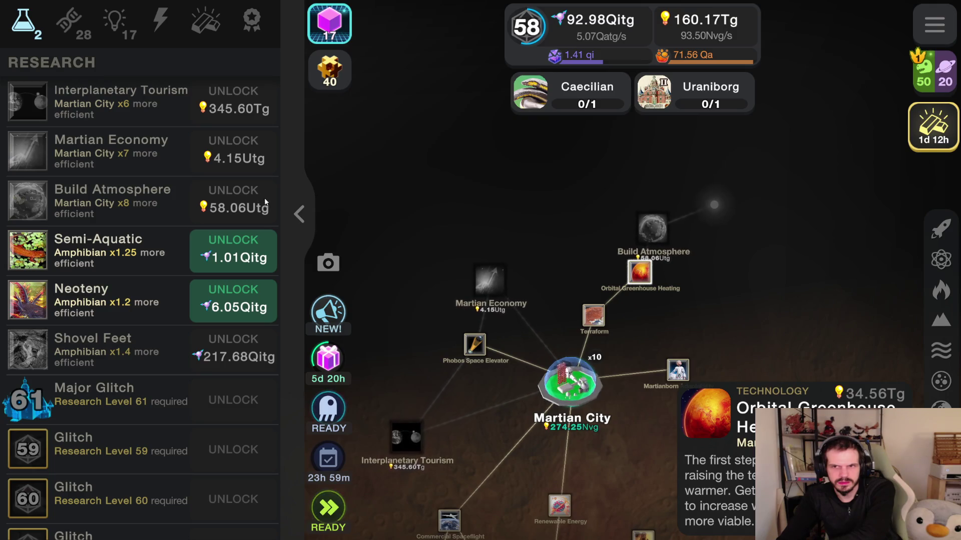
- Unlock the Semi-Aquatic, Neoteny and Newt amphibian traits
{"action": "left_click", "coordinate": [221, 254]}
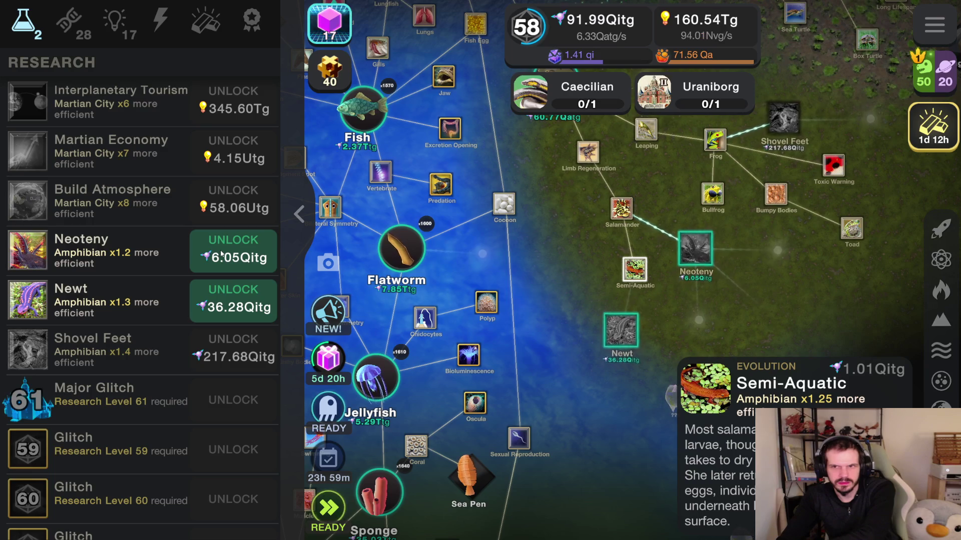
{"action": "left_click", "coordinate": [220, 254]}
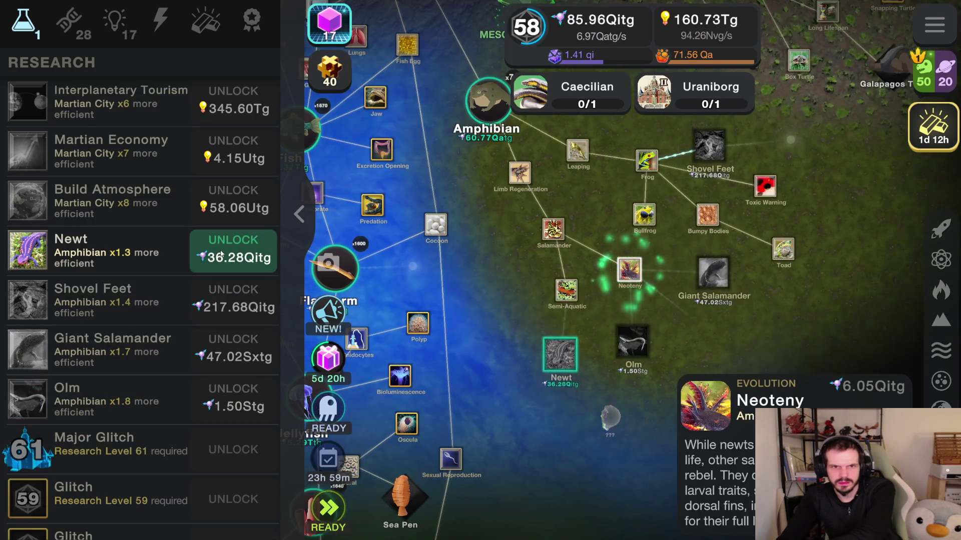
{"action": "left_click", "coordinate": [228, 258]}
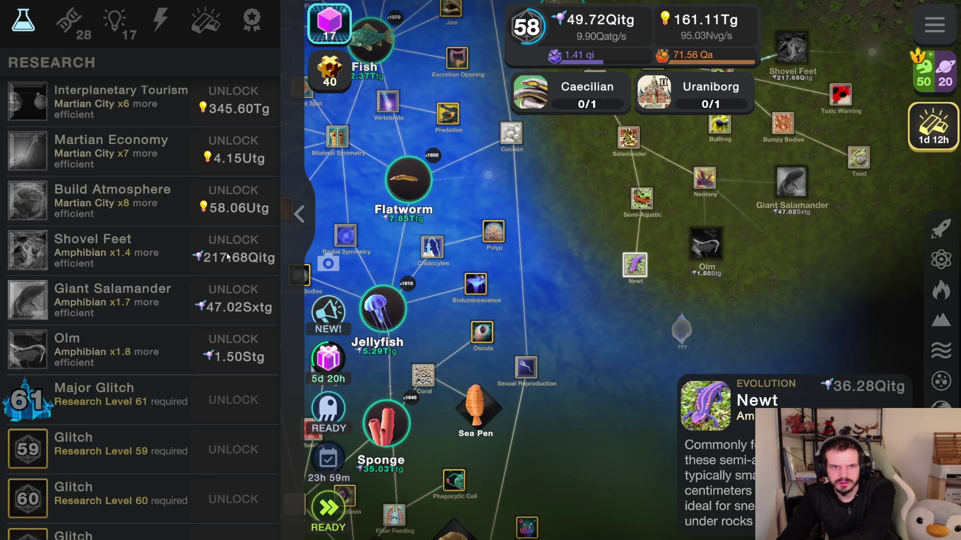
{"action": "left_click", "coordinate": [72, 23]}
- Buy every affordable Life upgrade, from Amphibian down to Jellyfish
{"action": "left_click", "coordinate": [250, 108]}
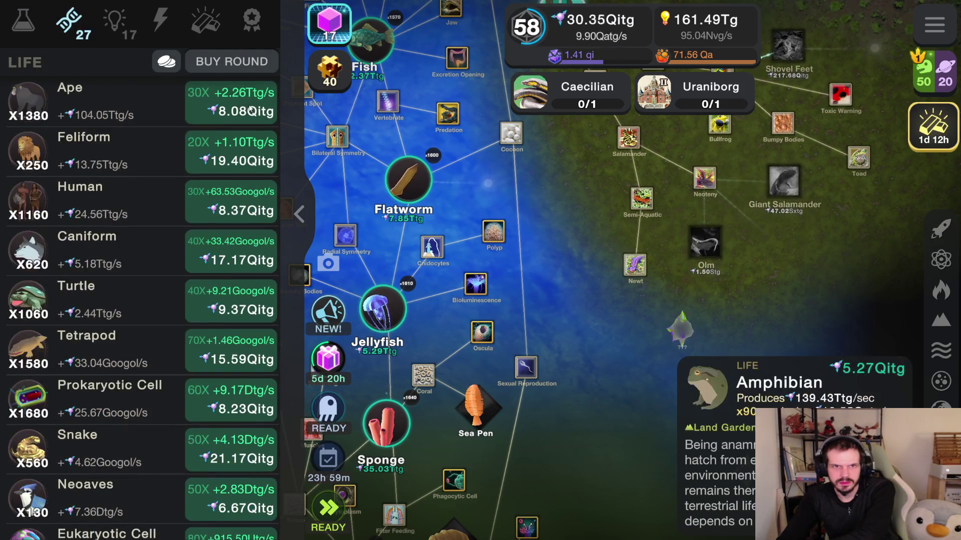
{"action": "left_click", "coordinate": [251, 109]}
{"action": "left_click", "coordinate": [251, 110]}
{"action": "left_click", "coordinate": [250, 109]}
{"action": "left_click", "coordinate": [250, 109]}
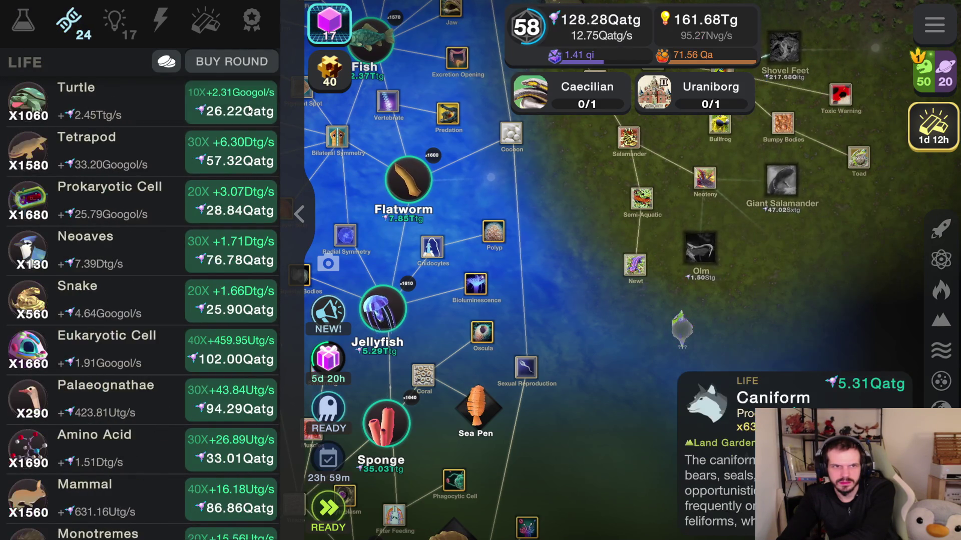
{"action": "left_click", "coordinate": [250, 109]}
{"action": "left_click", "coordinate": [250, 109]}
{"action": "left_click", "coordinate": [250, 109]}
{"action": "left_click", "coordinate": [250, 109]}
{"action": "left_click", "coordinate": [250, 109]}
{"action": "left_click", "coordinate": [250, 109]}
{"action": "left_click", "coordinate": [250, 109]}
{"action": "left_click", "coordinate": [250, 109]}
{"action": "left_click", "coordinate": [250, 110]}
{"action": "left_click", "coordinate": [250, 109]}
{"action": "left_click", "coordinate": [251, 109]}
{"action": "left_click", "coordinate": [250, 109]}
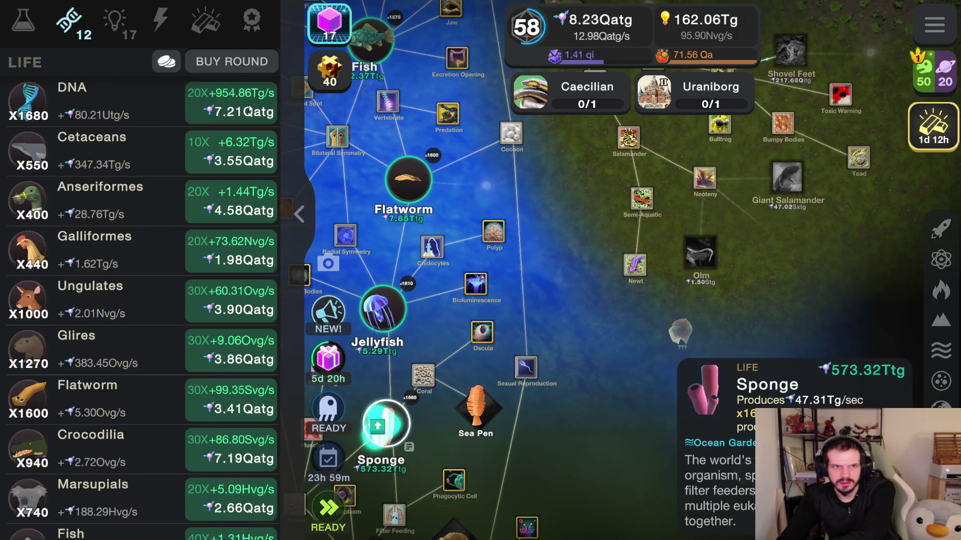
{"action": "left_click", "coordinate": [250, 109]}
{"action": "left_click", "coordinate": [250, 109]}
{"action": "left_click", "coordinate": [251, 109]}
{"action": "left_click", "coordinate": [251, 109]}
{"action": "left_click", "coordinate": [250, 109]}
{"action": "left_click", "coordinate": [250, 109]}
{"action": "left_click", "coordinate": [250, 109]}
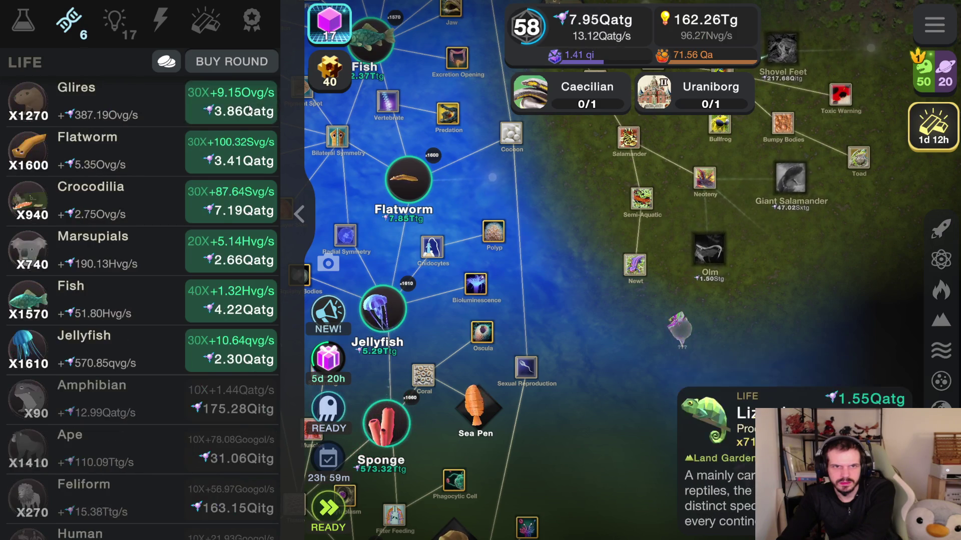
{"action": "left_click", "coordinate": [251, 109]}
{"action": "left_click", "coordinate": [250, 110]}
{"action": "left_click", "coordinate": [250, 110]}
{"action": "left_click", "coordinate": [249, 110]}
{"action": "left_click", "coordinate": [250, 110]}
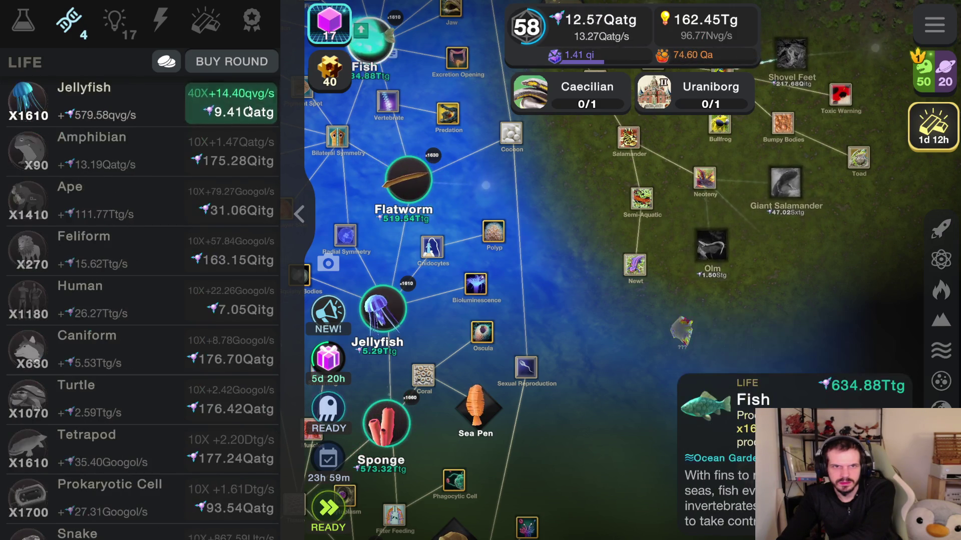
{"action": "left_click", "coordinate": [250, 111]}
- Bulk-buy the top affordable Civilization upgrades
{"action": "left_click", "coordinate": [115, 29]}
{"action": "left_click", "coordinate": [245, 106]}
{"action": "left_click", "coordinate": [245, 106]}
{"action": "left_click", "coordinate": [245, 106]}
{"action": "left_click", "coordinate": [244, 106]}
{"action": "left_click", "coordinate": [244, 106]}
{"action": "left_click", "coordinate": [242, 107]}
{"action": "left_click", "coordinate": [243, 107]}
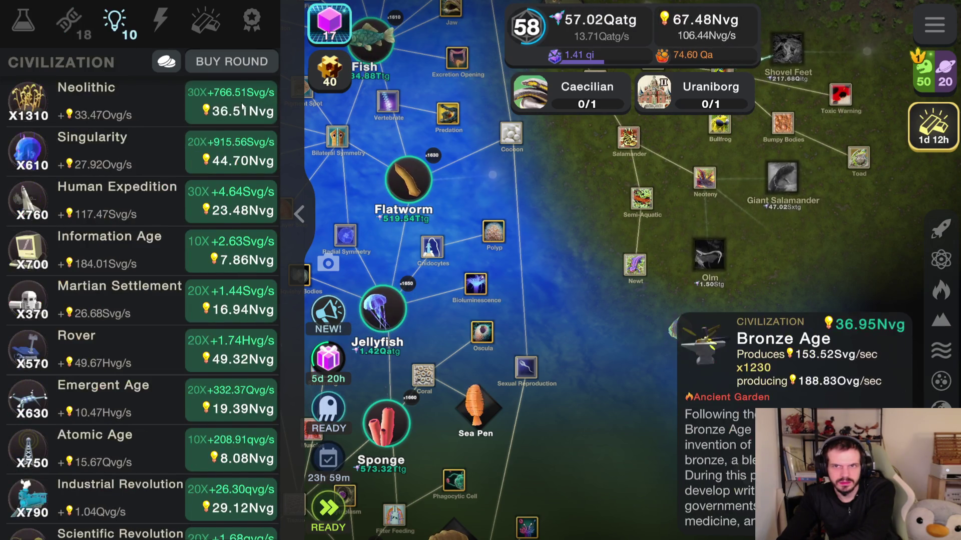
{"action": "left_click", "coordinate": [242, 106]}
{"action": "left_click", "coordinate": [243, 106]}
{"action": "left_click", "coordinate": [243, 107]}
{"action": "left_click", "coordinate": [242, 106]}
{"action": "left_click", "coordinate": [242, 107]}
{"action": "left_click", "coordinate": [242, 107]}
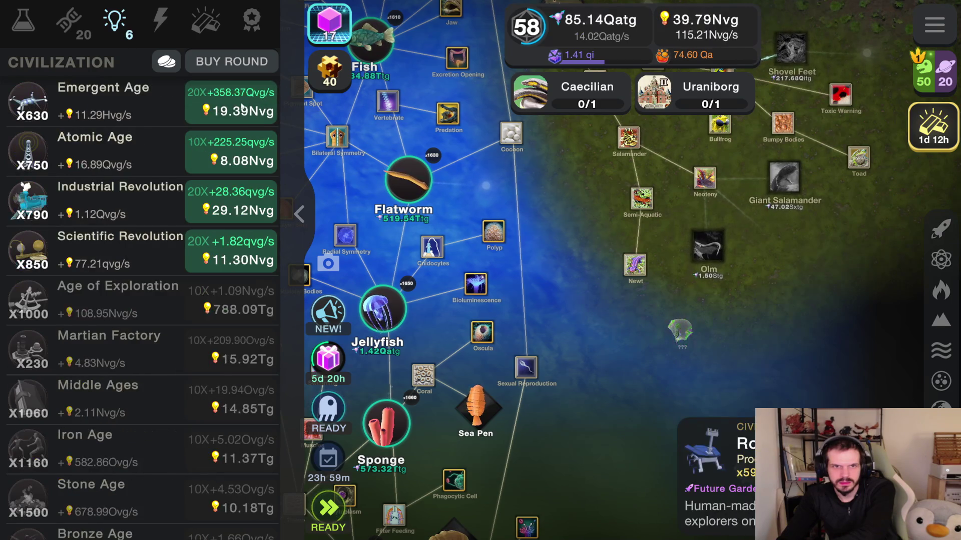
{"action": "left_click", "coordinate": [242, 106]}
{"action": "left_click", "coordinate": [243, 106]}
{"action": "left_click", "coordinate": [242, 106]}
{"action": "left_click", "coordinate": [242, 106]}
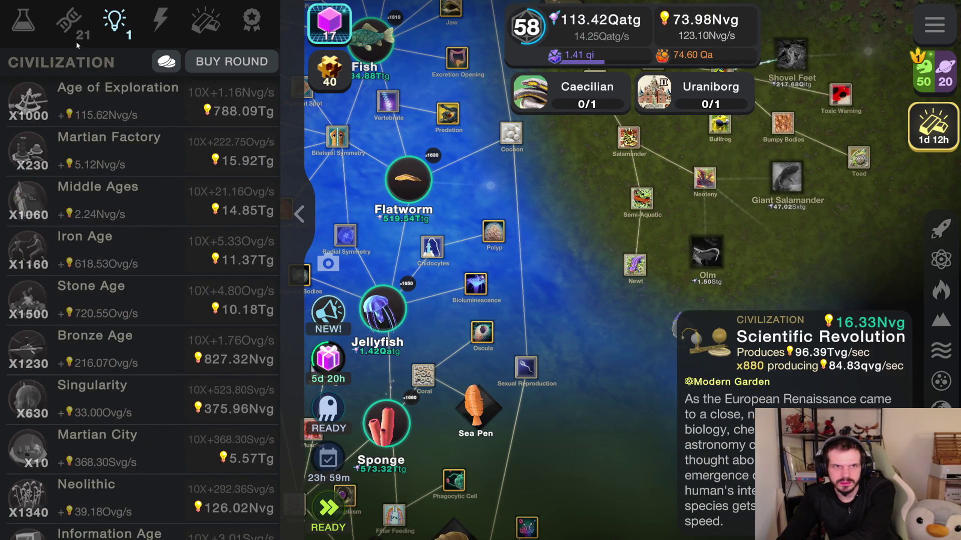
- Buy six more of the top affordable Life upgrades
{"action": "left_click", "coordinate": [69, 21]}
{"action": "left_click", "coordinate": [230, 98]}
{"action": "left_click", "coordinate": [229, 98]}
{"action": "left_click", "coordinate": [229, 98]}
{"action": "left_click", "coordinate": [229, 98]}
{"action": "left_click", "coordinate": [229, 99]}
{"action": "left_click", "coordinate": [229, 98]}
{"action": "left_click", "coordinate": [230, 99]}
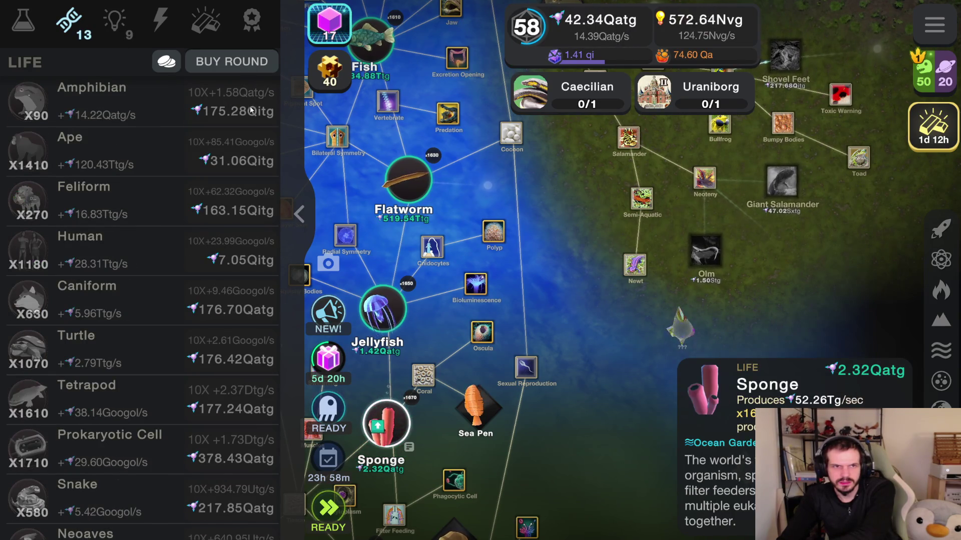
{"action": "left_click", "coordinate": [24, 23]}
{"action": "left_click", "coordinate": [86, 25]}
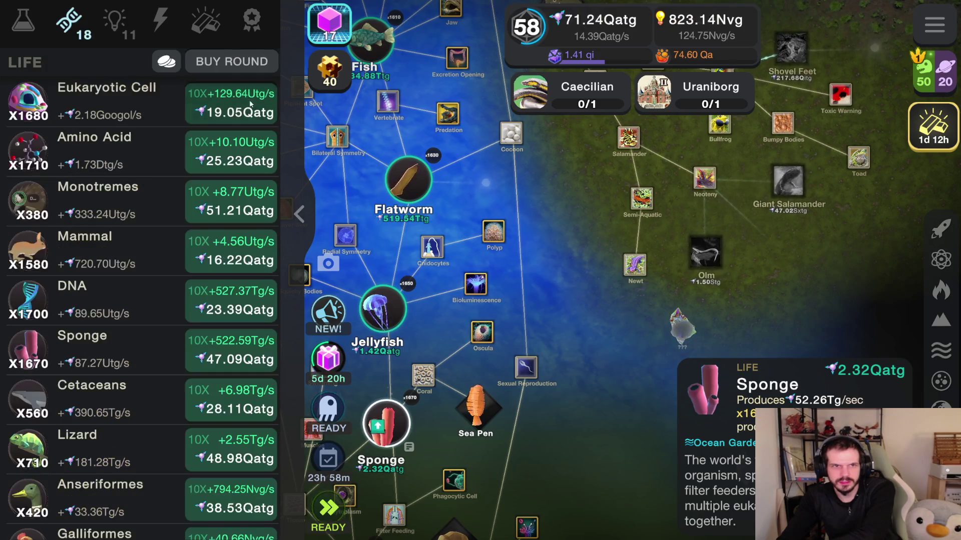
{"action": "left_click", "coordinate": [229, 98]}
{"action": "left_click", "coordinate": [230, 98]}
{"action": "left_click", "coordinate": [230, 98]}
{"action": "left_click", "coordinate": [230, 98]}
{"action": "left_click", "coordinate": [230, 98]}
{"action": "left_click", "coordinate": [230, 98]}
{"action": "left_click", "coordinate": [230, 98]}
{"action": "left_click", "coordinate": [115, 21]}
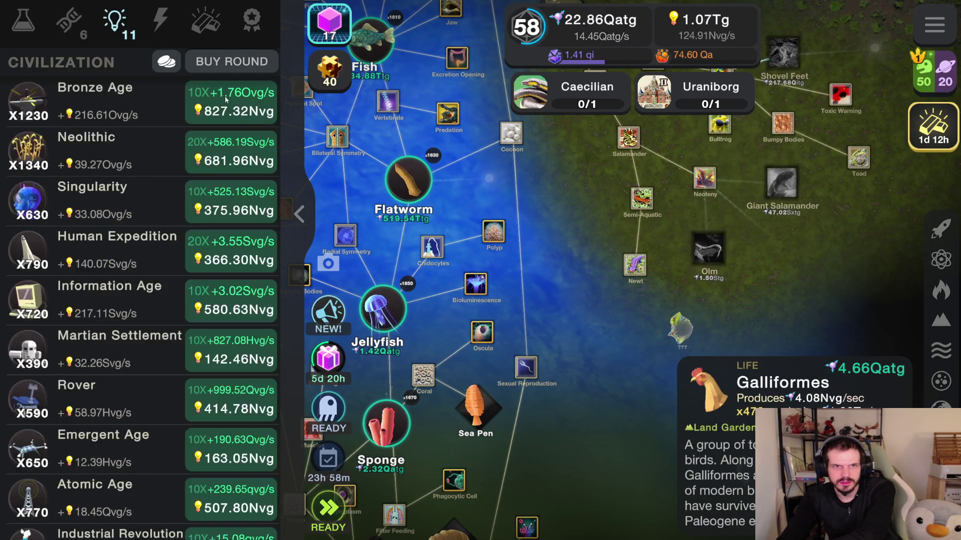
- Buy four Civilization upgrades, then Flatworm, Ungulates, Fish and other Life upgrades
{"action": "left_click", "coordinate": [235, 105]}
{"action": "left_click", "coordinate": [235, 105]}
{"action": "left_click", "coordinate": [235, 105]}
{"action": "left_click", "coordinate": [235, 105]}
{"action": "left_click", "coordinate": [235, 105]}
{"action": "left_click", "coordinate": [236, 105]}
{"action": "left_click", "coordinate": [236, 105]}
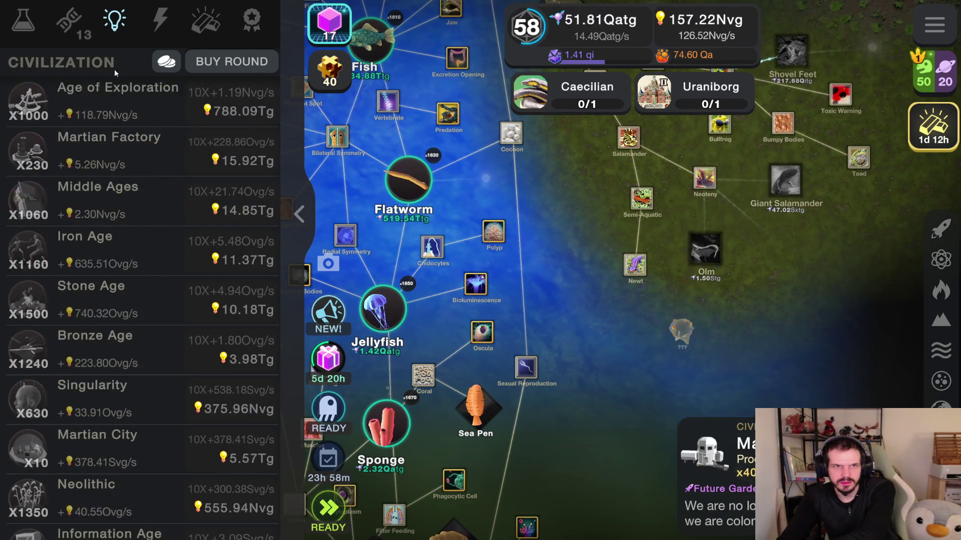
{"action": "left_click", "coordinate": [68, 21]}
{"action": "left_click", "coordinate": [232, 102]}
{"action": "left_click", "coordinate": [232, 102]}
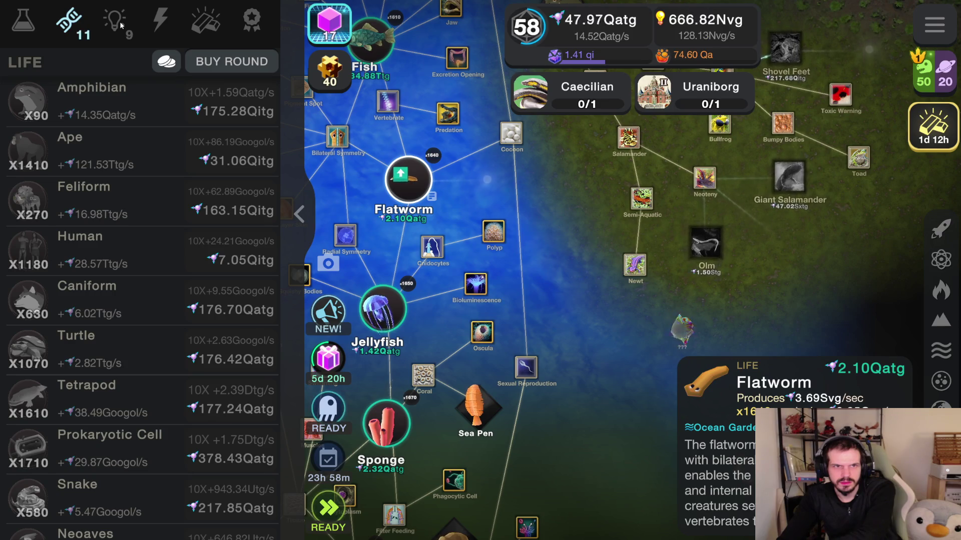
{"action": "left_click", "coordinate": [235, 103]}
{"action": "left_click", "coordinate": [235, 102]}
{"action": "left_click", "coordinate": [235, 103]}
{"action": "left_click", "coordinate": [235, 102]}
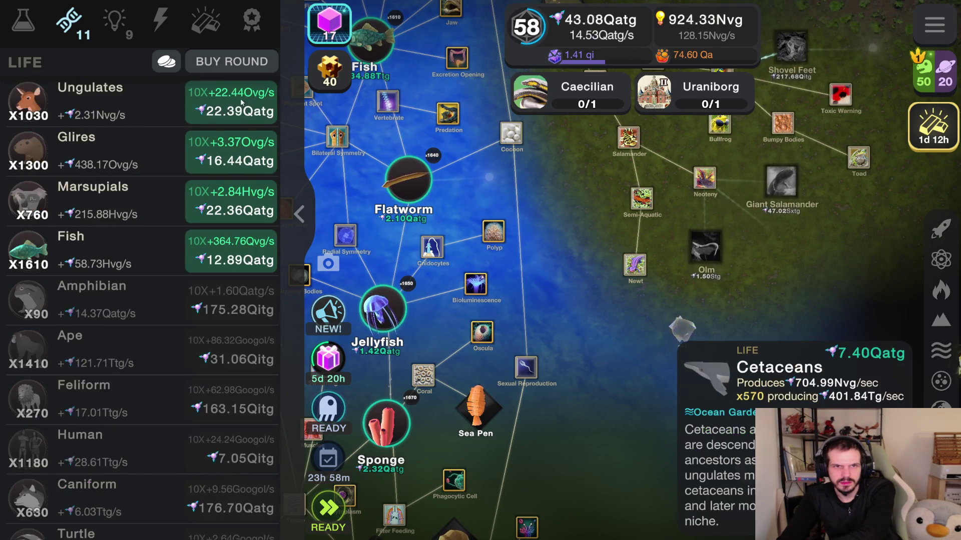
{"action": "left_click", "coordinate": [237, 105]}
{"action": "left_click", "coordinate": [235, 104]}
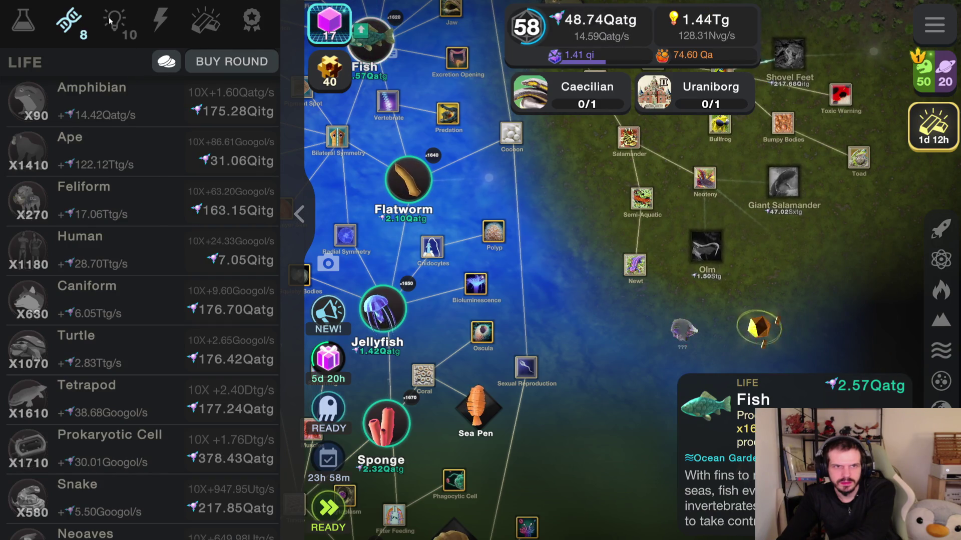
- Buy the Singularity, Neolithic and Information Age Civilization upgrades
{"action": "left_click", "coordinate": [109, 20]}
{"action": "left_click", "coordinate": [234, 95]}
{"action": "left_click", "coordinate": [235, 95]}
{"action": "left_click", "coordinate": [234, 94]}
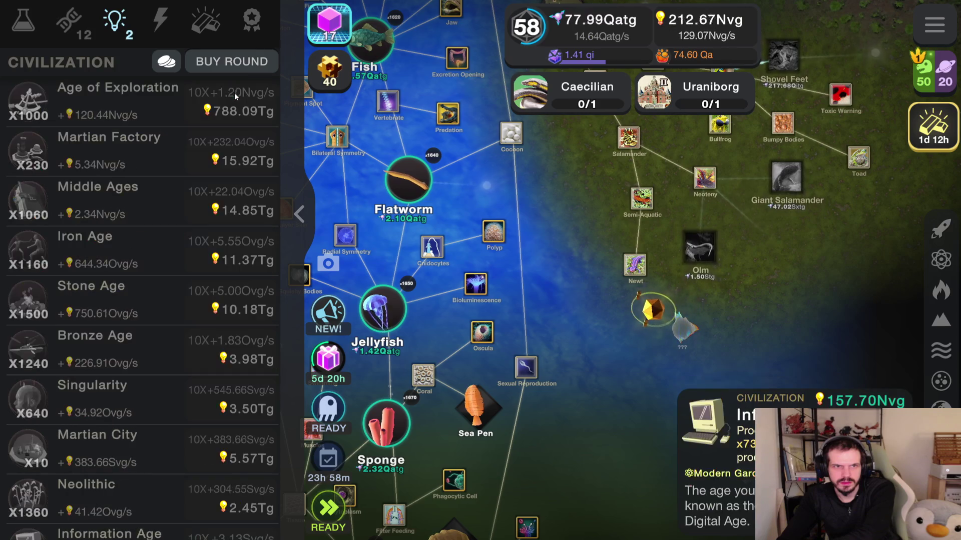
- Buy the Neoaves, Glires and Marsupials Life upgrades, then bring up the simulation choices
{"action": "left_click", "coordinate": [80, 27]}
{"action": "left_click", "coordinate": [234, 100]}
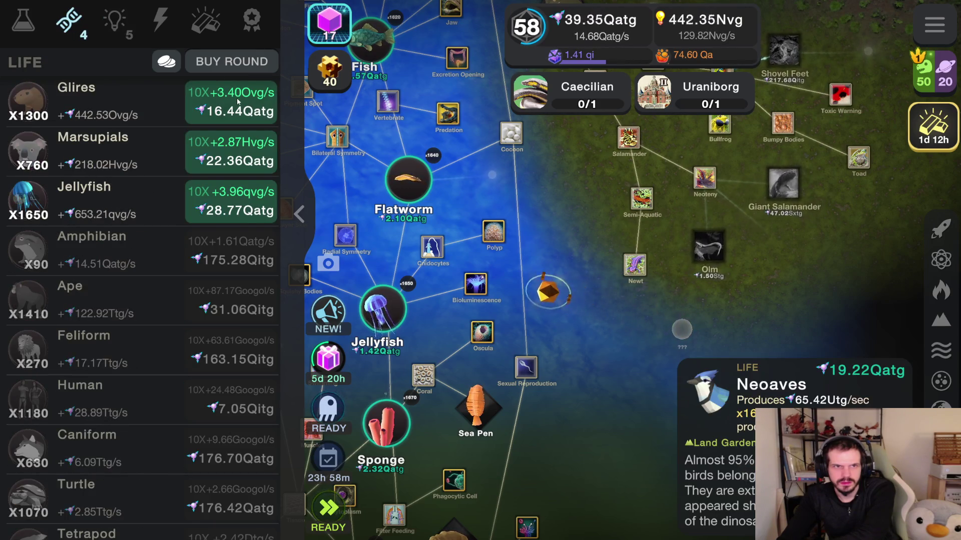
{"action": "left_click", "coordinate": [234, 99]}
{"action": "left_click", "coordinate": [234, 99]}
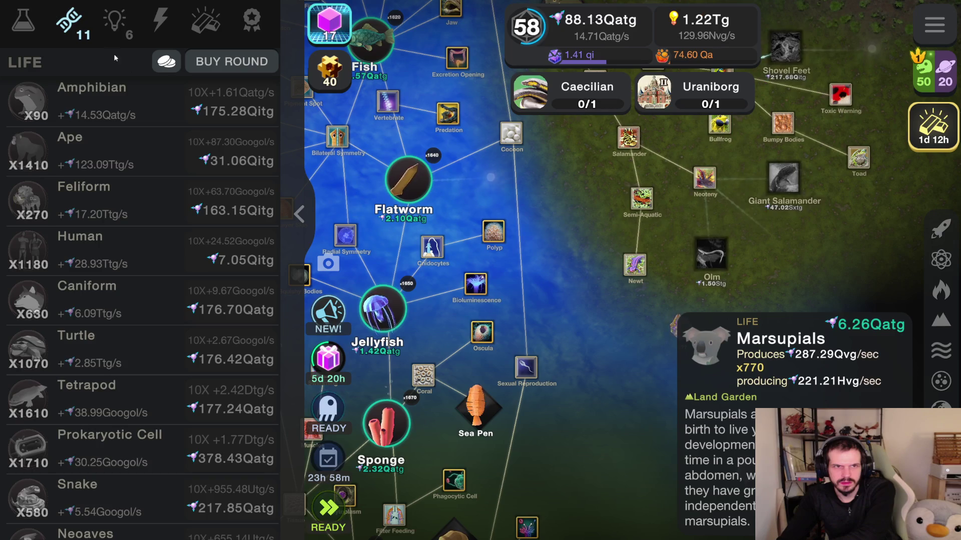
{"action": "left_click", "coordinate": [250, 98]}
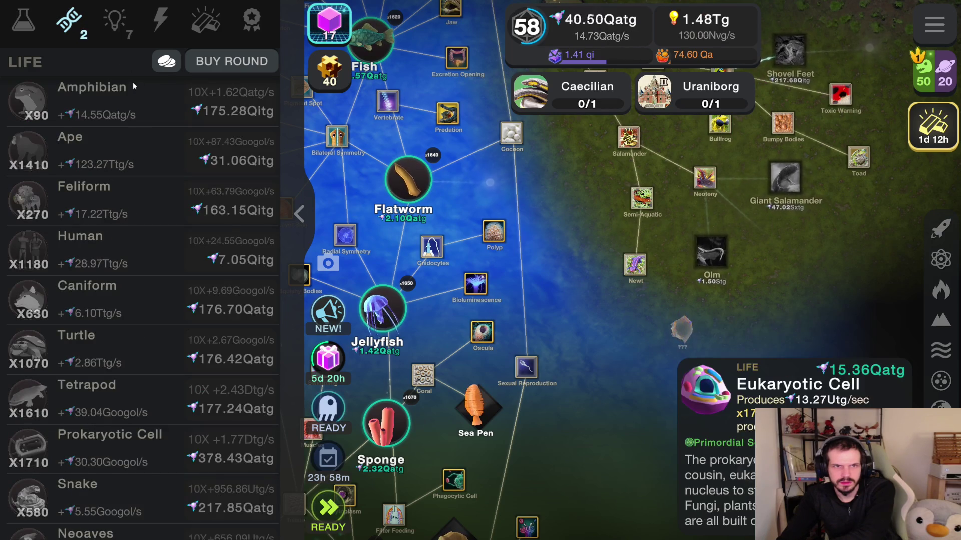
{"action": "left_click", "coordinate": [950, 89]}
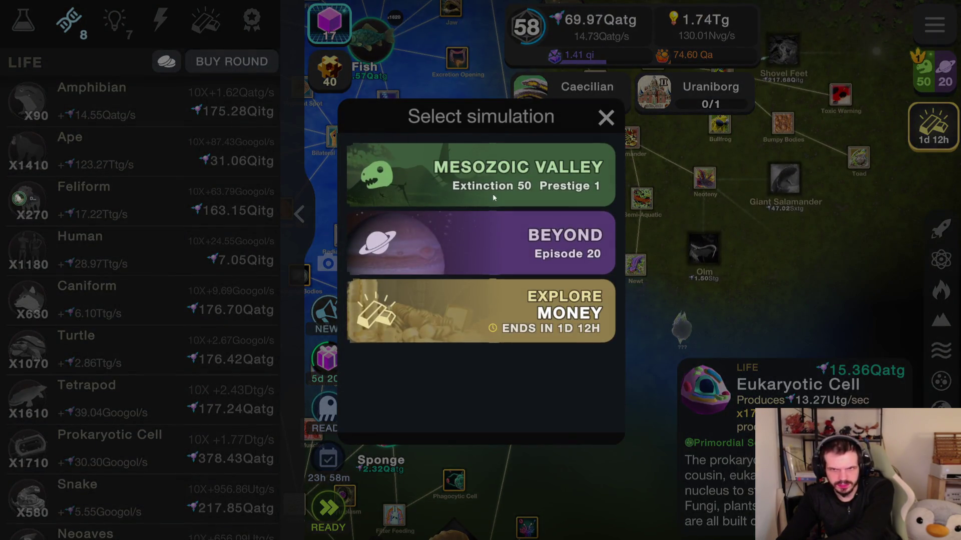
- Switch to Mesozoic Valley and collect its offline earnings
{"action": "left_click", "coordinate": [499, 186]}
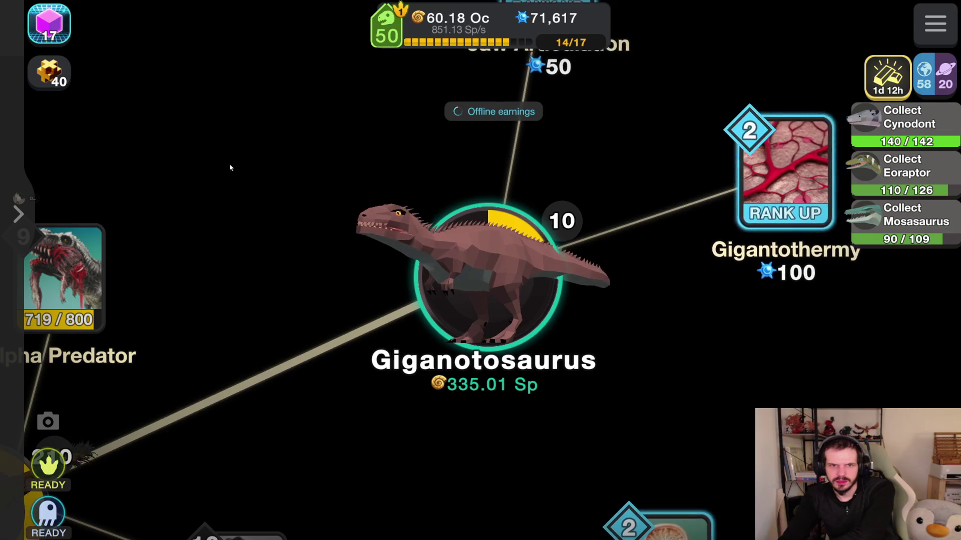
{"action": "left_click", "coordinate": [481, 397]}
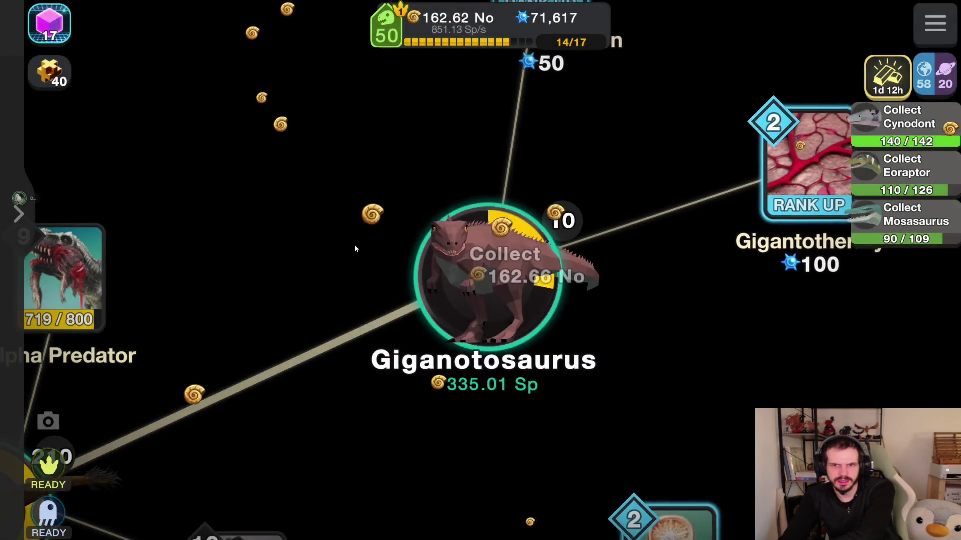
{"action": "left_click", "coordinate": [18, 215]}
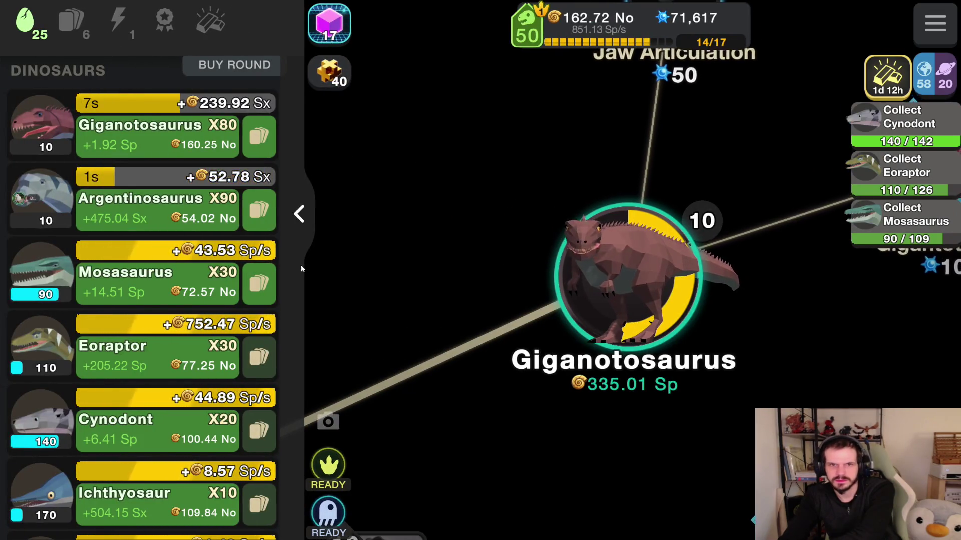
{"action": "scroll", "coordinate": [301, 268], "scroll_direction": "down", "scroll_amount": 1}
{"action": "scroll", "coordinate": [302, 267], "scroll_direction": "up", "scroll_amount": 1}
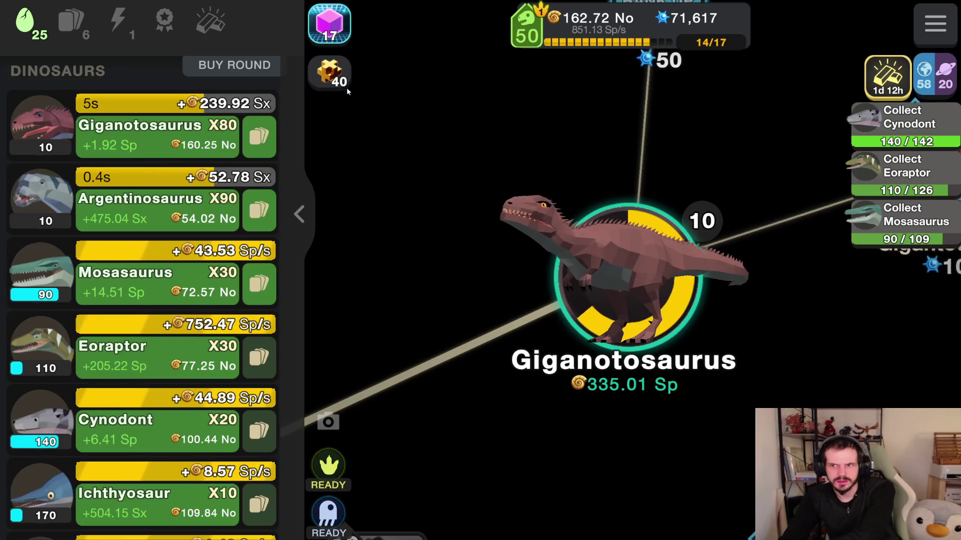
- Claim and crack open the free stone geode
{"action": "left_click", "coordinate": [329, 73]}
{"action": "left_click", "coordinate": [551, 425]}
{"action": "left_click", "coordinate": [569, 525]}
{"action": "left_click", "coordinate": [375, 416]}
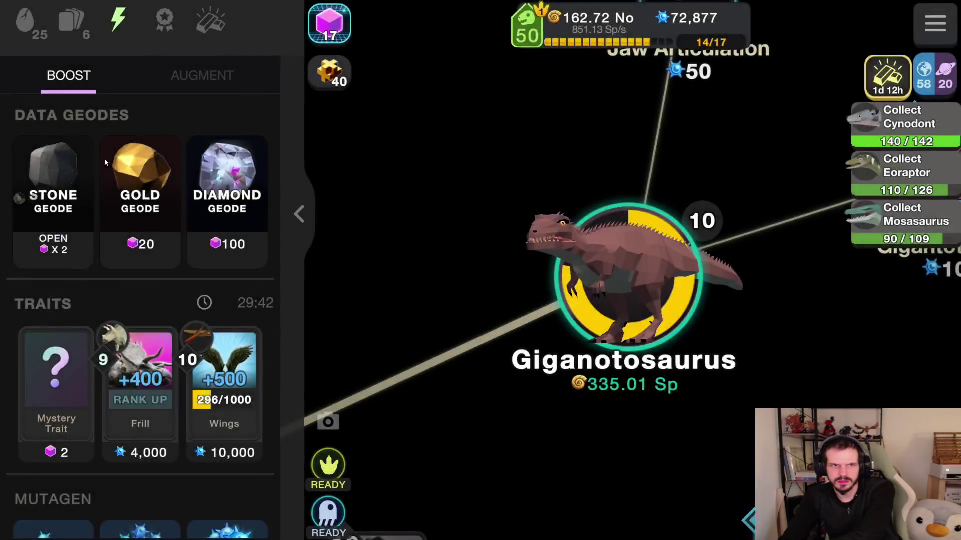
{"action": "left_click", "coordinate": [30, 20]}
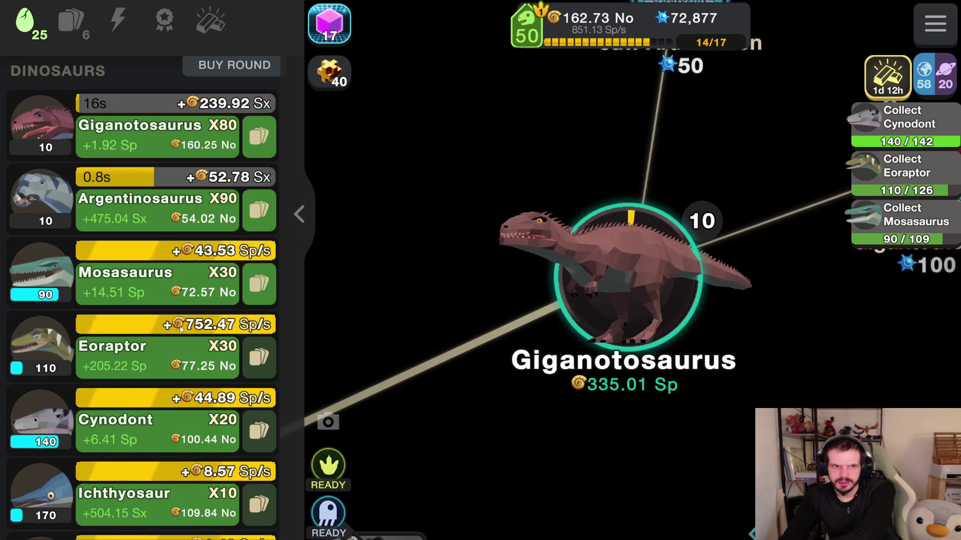
- Level up Mosasaurus, Cynodont, Eoraptor, Argentinosaurus and Giganotosaurus
{"action": "left_click", "coordinate": [137, 287]}
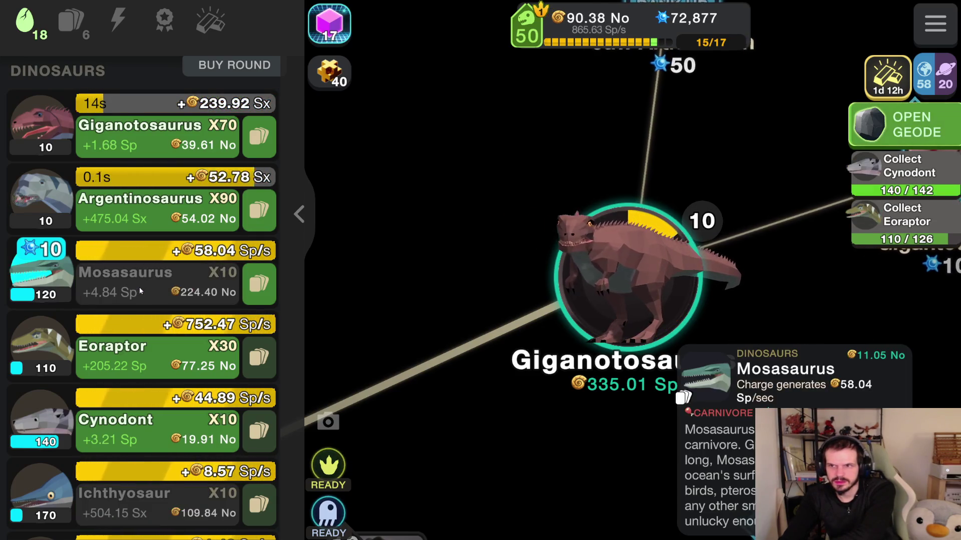
{"action": "left_click", "coordinate": [152, 437]}
{"action": "left_click", "coordinate": [192, 364]}
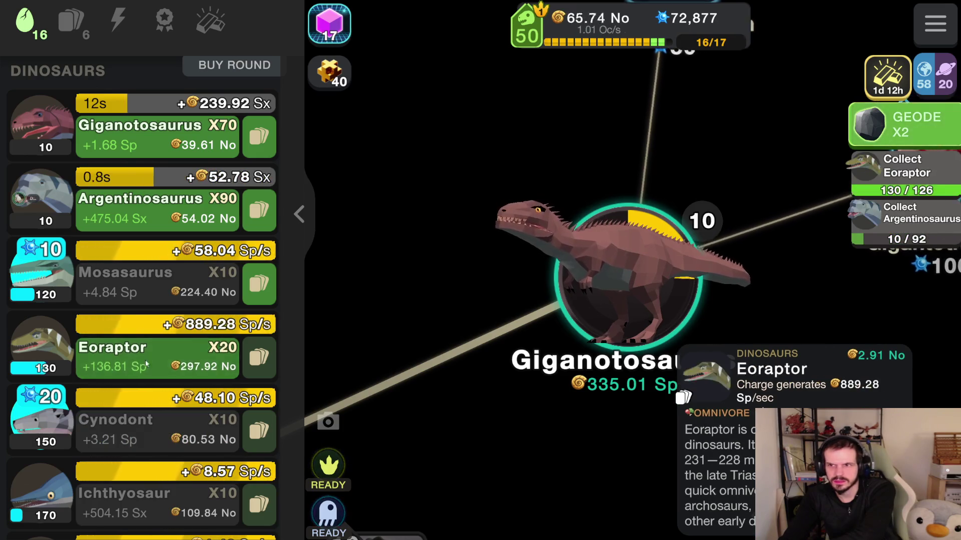
{"action": "left_click", "coordinate": [192, 218]}
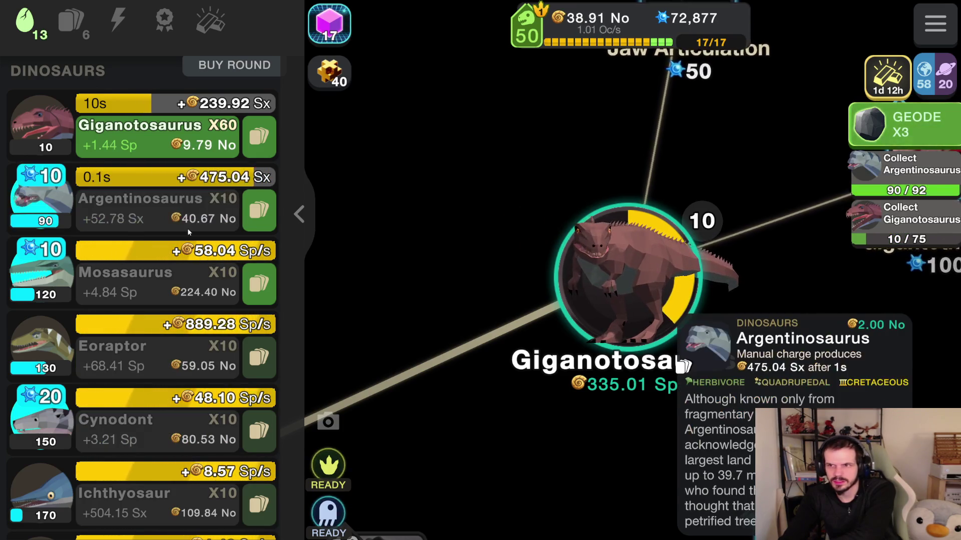
{"action": "left_click", "coordinate": [143, 133]}
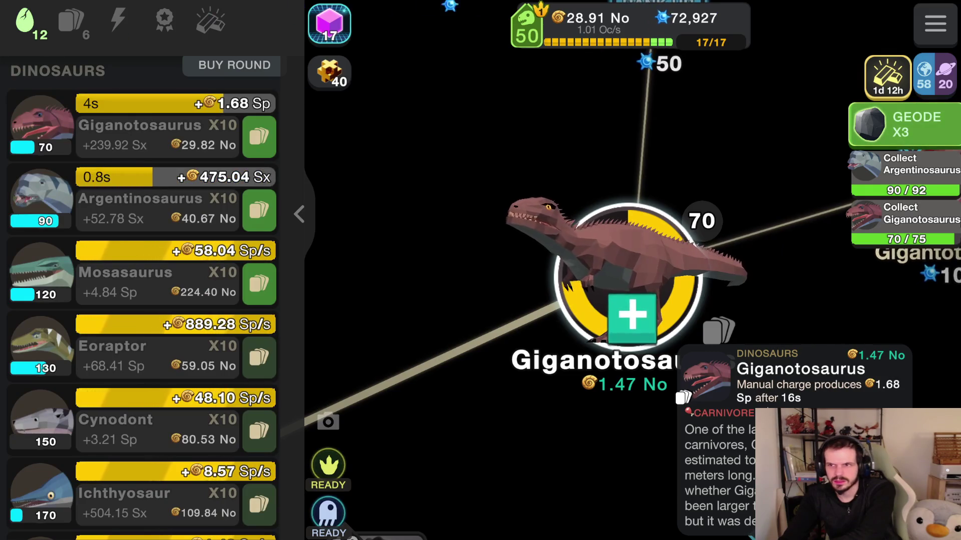
- Crack open the three waiting geodes and bring up the prestige offer
{"action": "left_click", "coordinate": [896, 124]}
{"action": "left_click", "coordinate": [542, 500]}
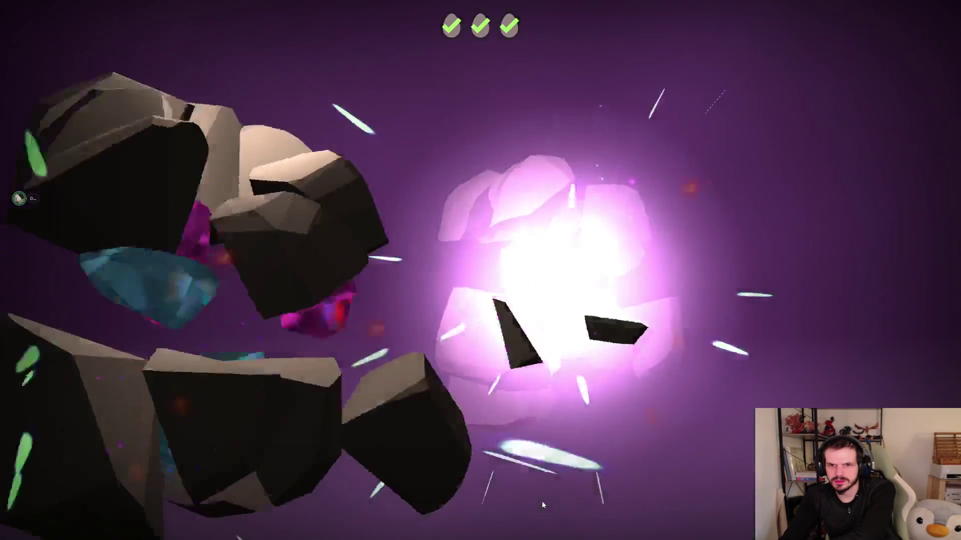
{"action": "left_click", "coordinate": [536, 453]}
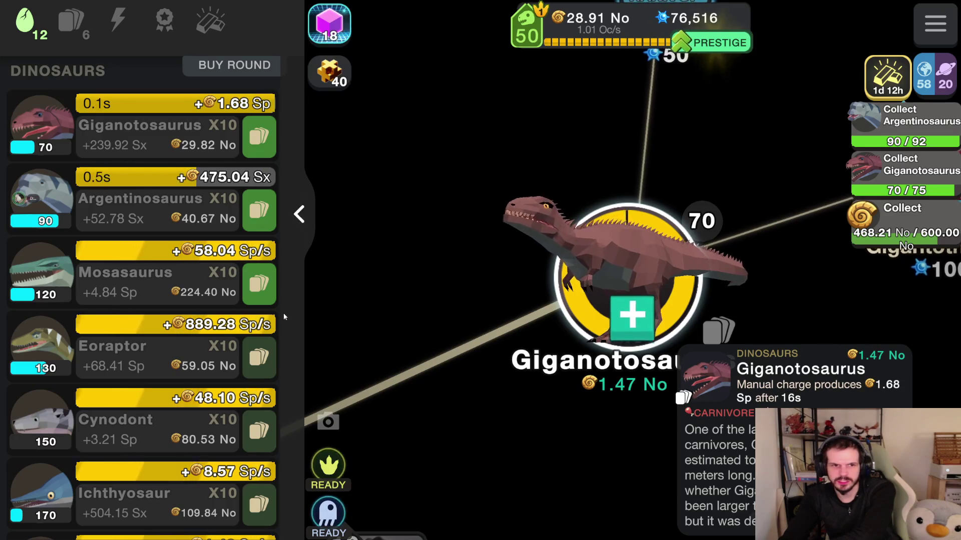
{"action": "scroll", "coordinate": [120, 306], "scroll_direction": "up", "scroll_amount": 2}
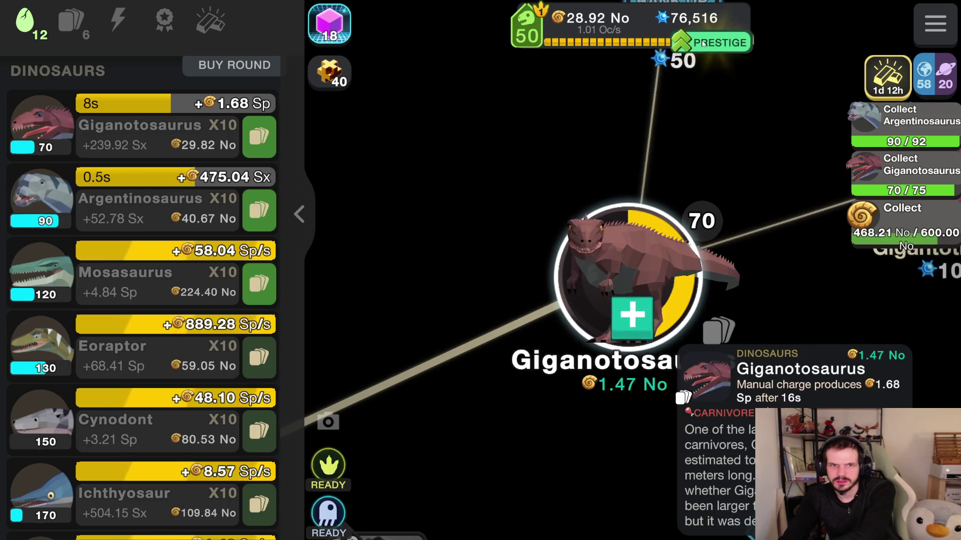
{"action": "left_click", "coordinate": [692, 38]}
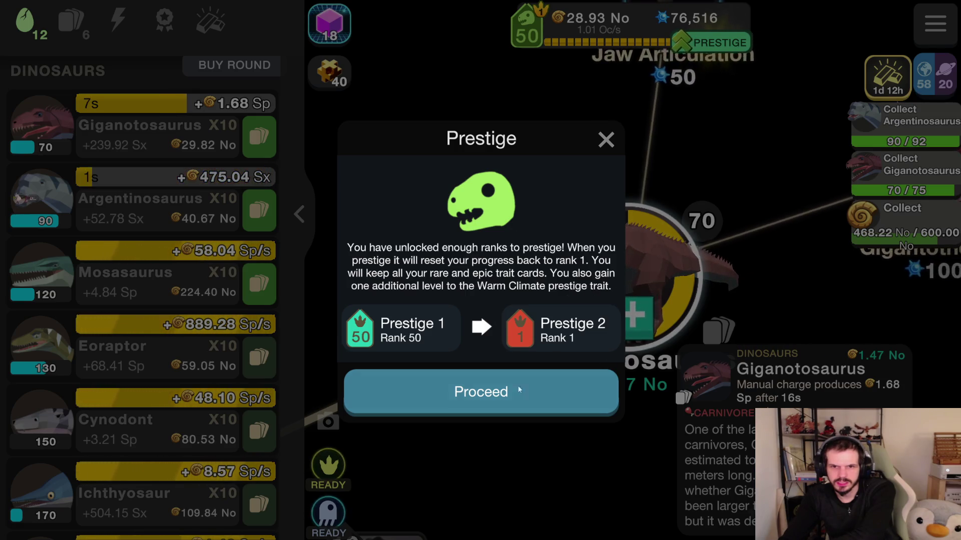
- Close the Prestige dialog twice without prestiging, then show the Traits card list
{"action": "left_click", "coordinate": [606, 140]}
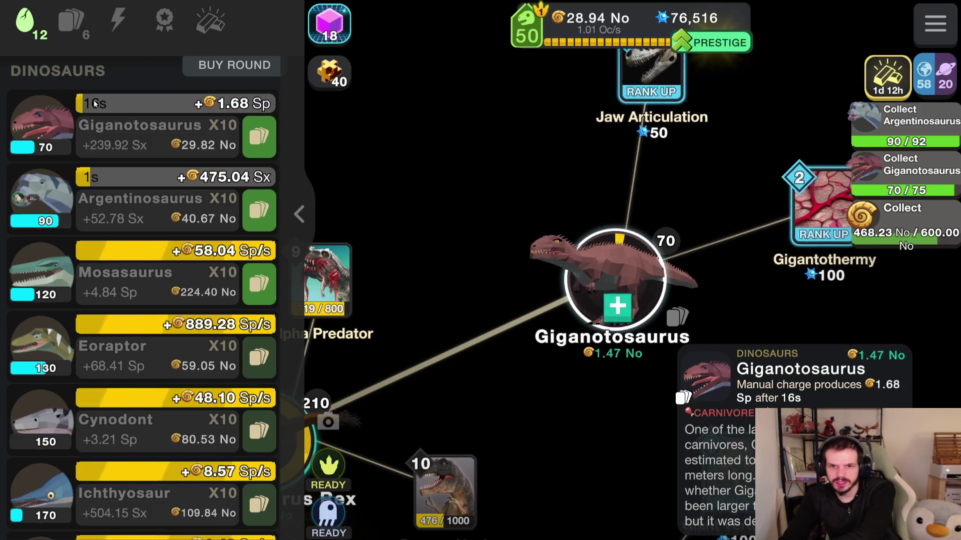
{"action": "left_click", "coordinate": [720, 43]}
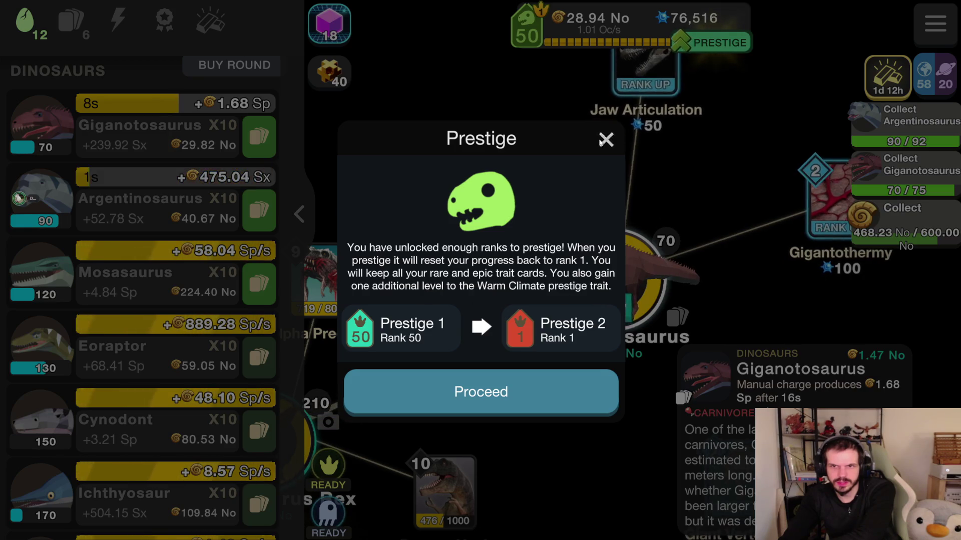
{"action": "key", "text": "Escape"}
{"action": "left_click", "coordinate": [72, 21]}
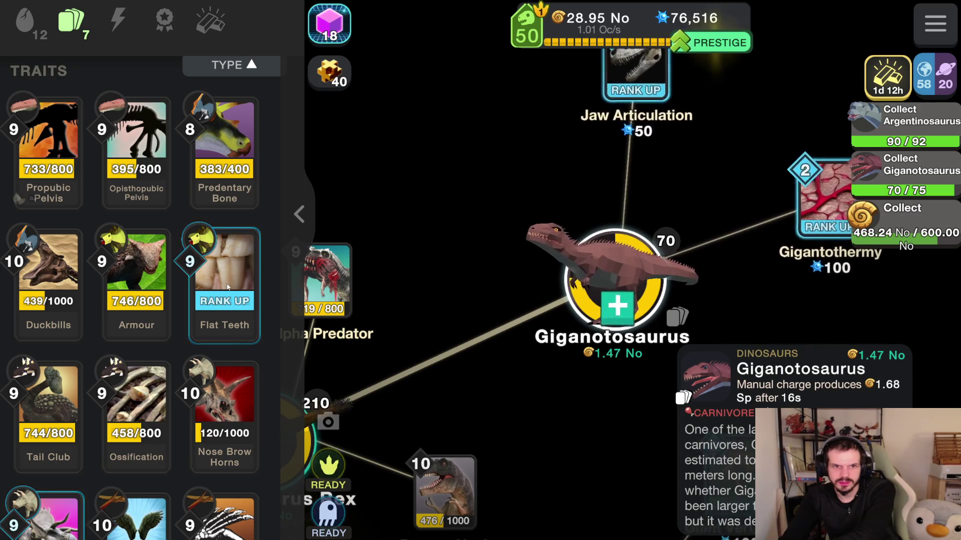
- Inspect the Flat Teeth, Warm Climate and Cretaceous Age trait cards, keeping them sorted by type
{"action": "left_click", "coordinate": [228, 288]}
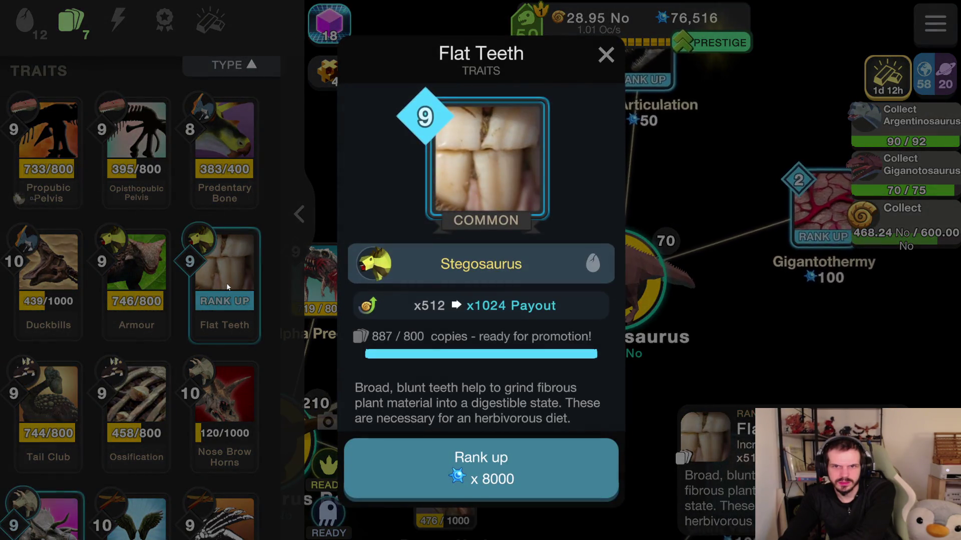
{"action": "left_click", "coordinate": [606, 54]}
{"action": "left_click", "coordinate": [227, 70]}
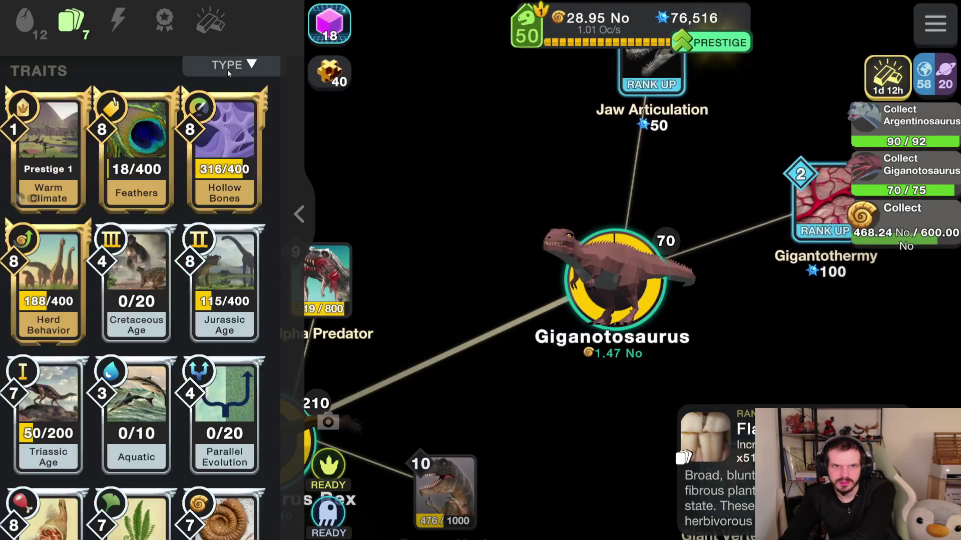
{"action": "left_click", "coordinate": [236, 71]}
{"action": "left_click", "coordinate": [237, 70]}
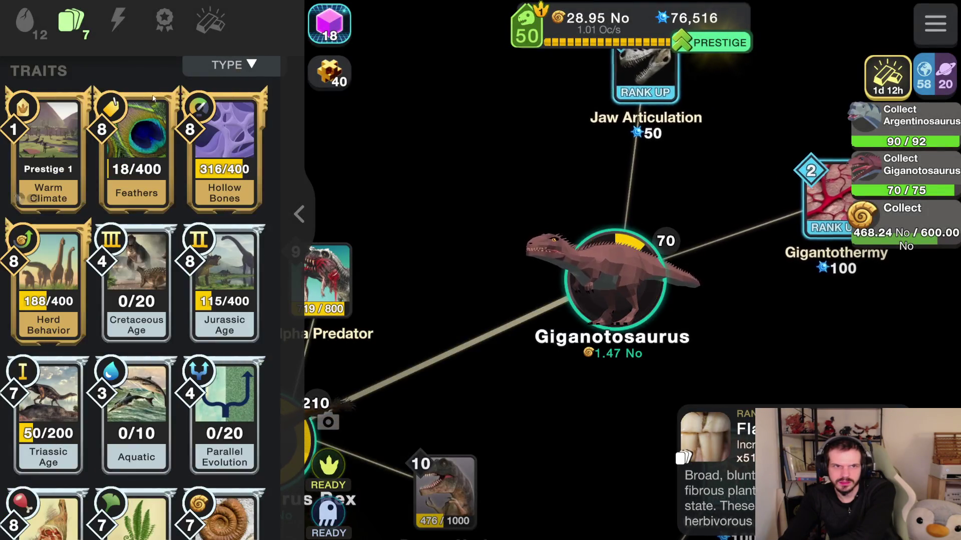
{"action": "left_click", "coordinate": [63, 183]}
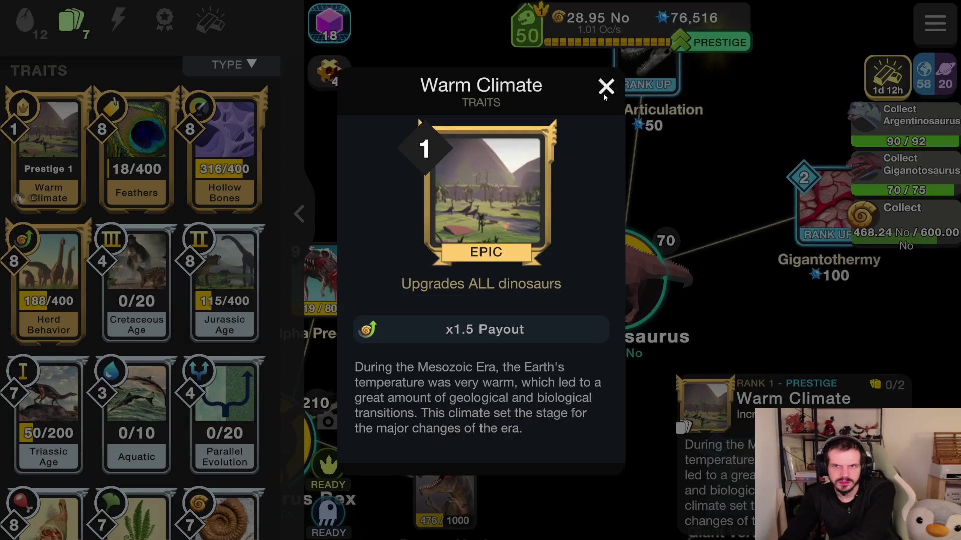
{"action": "left_click", "coordinate": [604, 90]}
{"action": "left_click", "coordinate": [149, 320]}
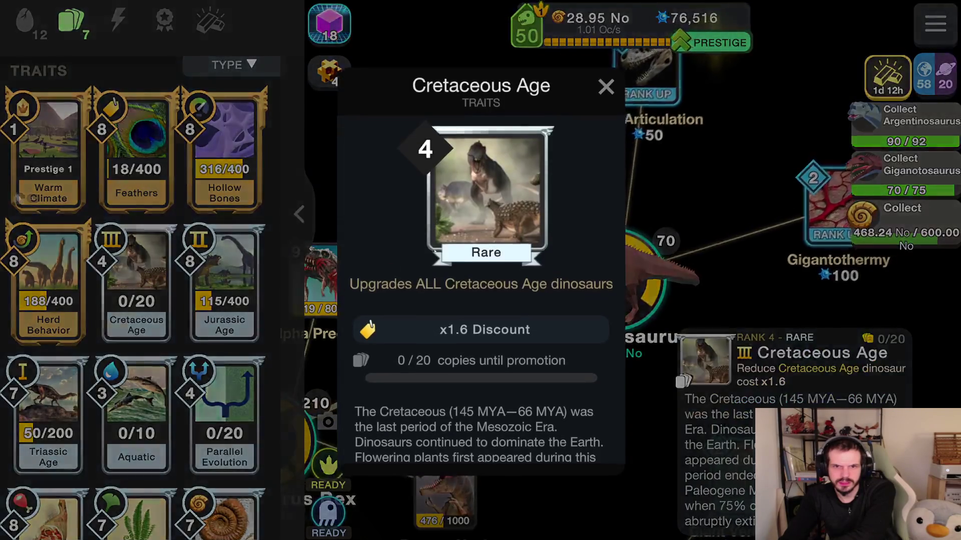
{"action": "left_click", "coordinate": [152, 320]}
- Scroll through the Traits cards and close the Prestige prompt without resetting
{"action": "scroll", "coordinate": [152, 319], "scroll_direction": "down", "scroll_amount": 10}
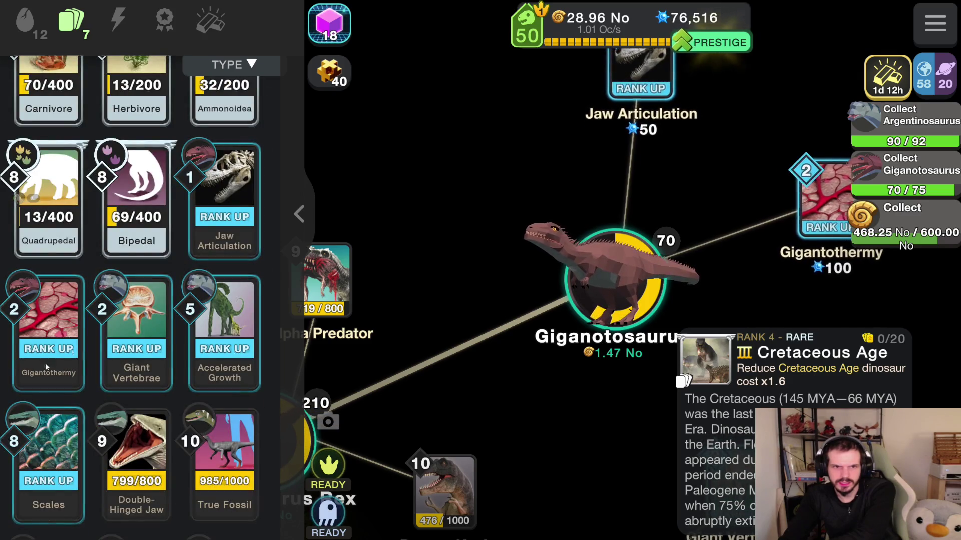
{"action": "scroll", "coordinate": [40, 372], "scroll_direction": "down", "scroll_amount": 20}
{"action": "scroll", "coordinate": [150, 335], "scroll_direction": "down", "scroll_amount": 8}
{"action": "scroll", "coordinate": [150, 334], "scroll_direction": "up", "scroll_amount": 6}
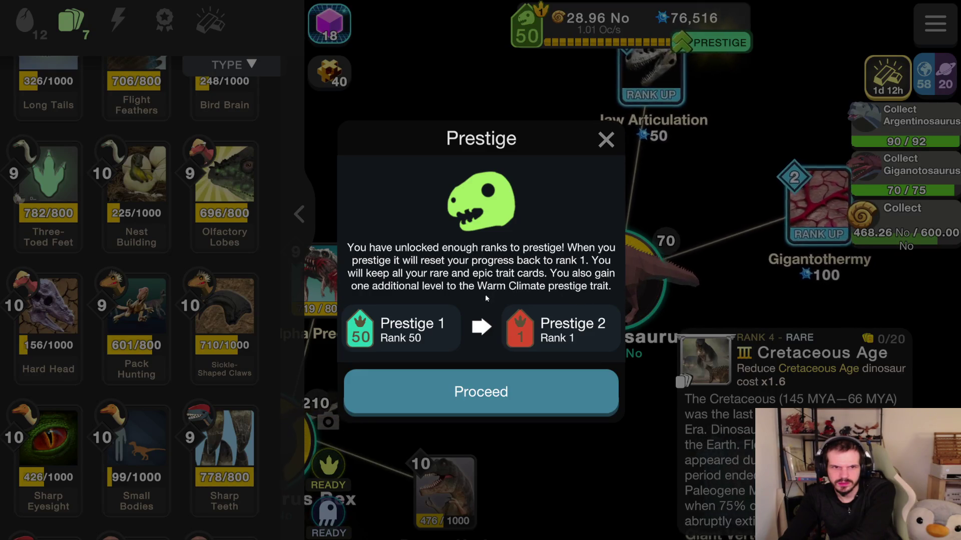
{"action": "left_click", "coordinate": [606, 140]}
- Scroll back up and switch the left panel to the Dinosaurs (egg) list
{"action": "scroll", "coordinate": [131, 342], "scroll_direction": "up", "scroll_amount": 6}
{"action": "scroll", "coordinate": [129, 341], "scroll_direction": "up", "scroll_amount": 10}
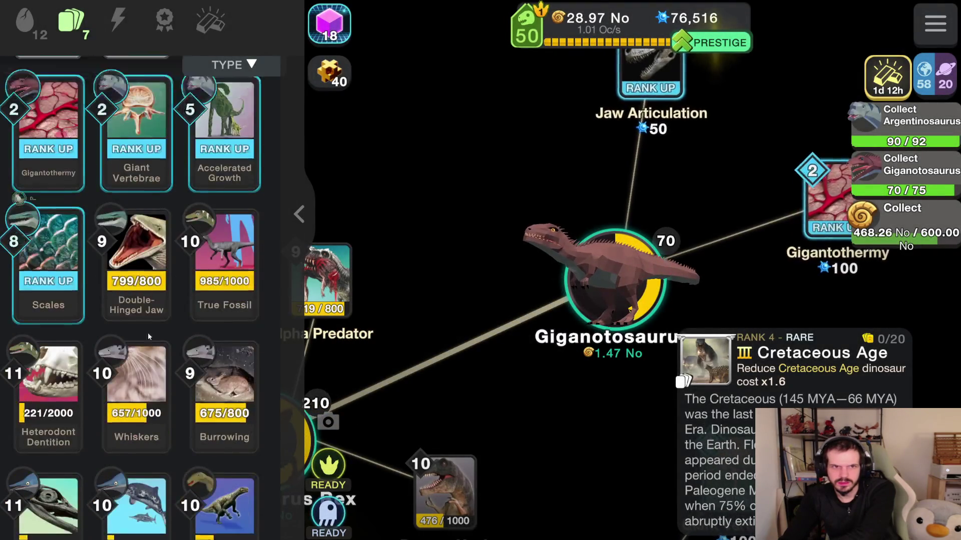
{"action": "scroll", "coordinate": [184, 327], "scroll_direction": "up", "scroll_amount": 5}
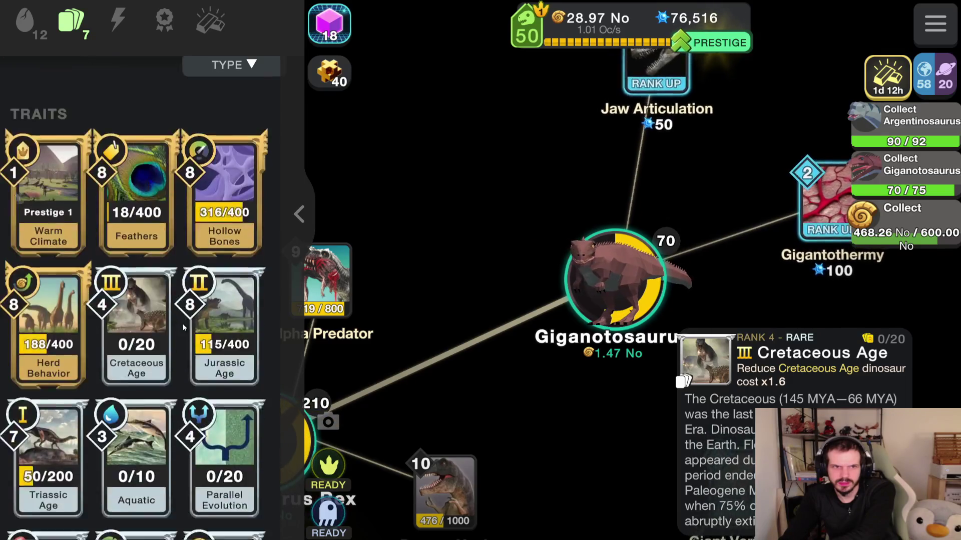
{"action": "left_click", "coordinate": [33, 29]}
{"action": "left_click", "coordinate": [79, 30]}
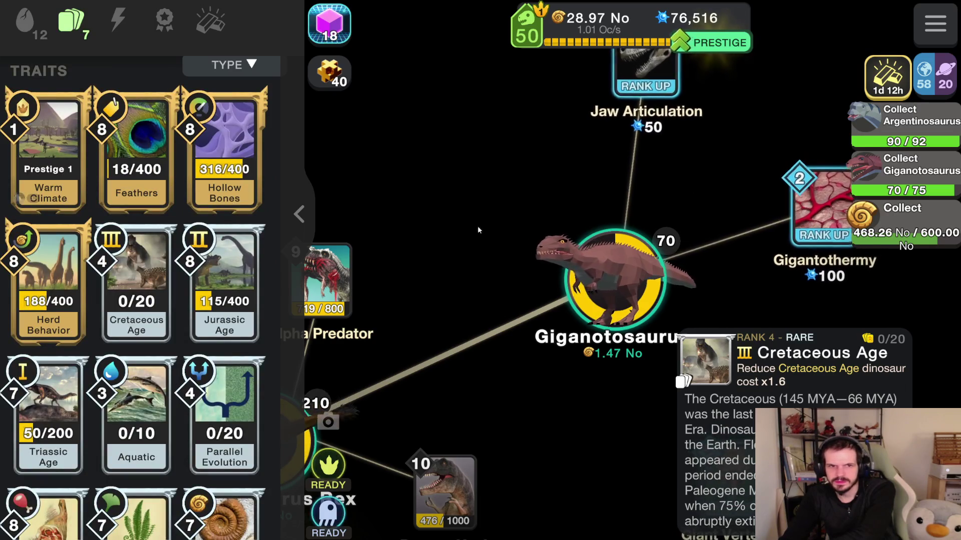
{"action": "left_click", "coordinate": [30, 29]}
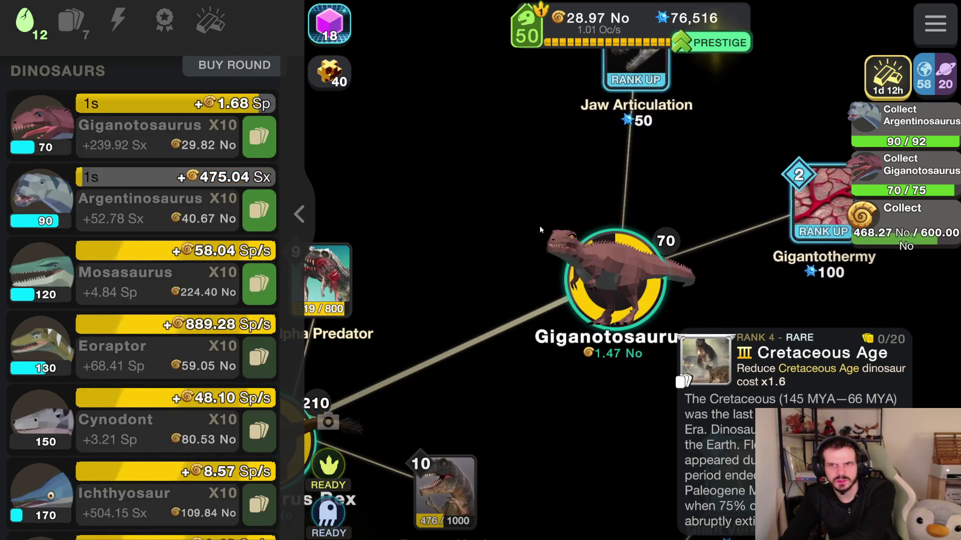
- Set BUY 1X, level Argentinosaurus to 92, and open and collect the earned geode
{"action": "left_click", "coordinate": [239, 75]}
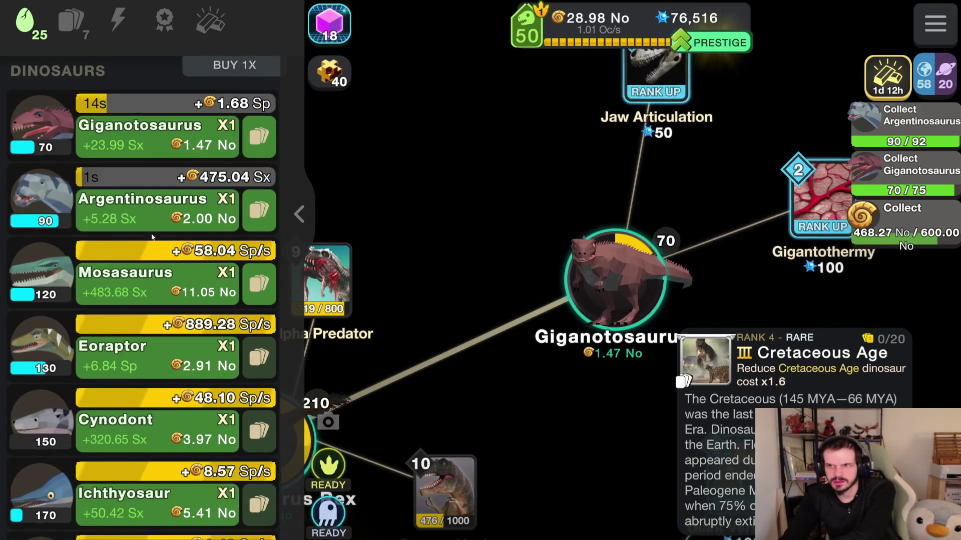
{"action": "left_click", "coordinate": [148, 222]}
{"action": "left_click", "coordinate": [156, 218]}
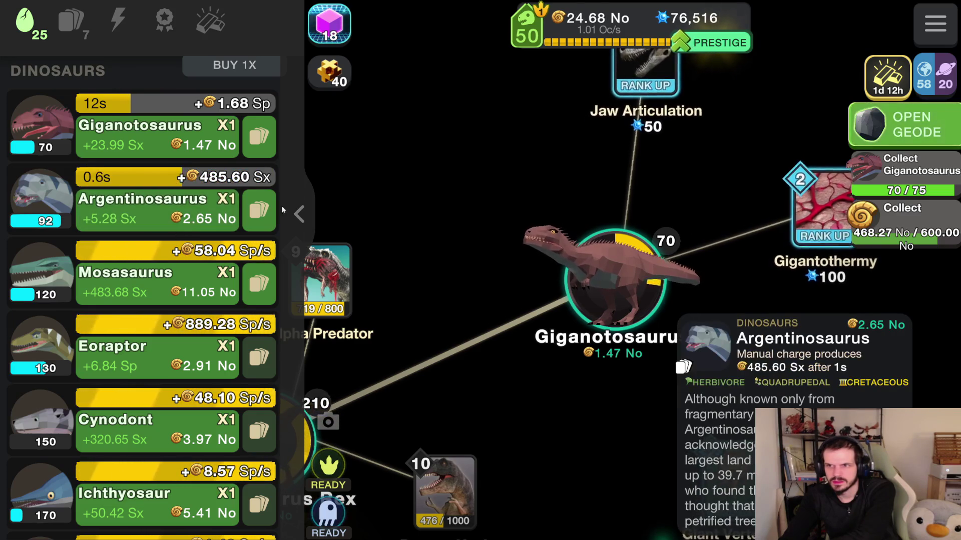
{"action": "left_click", "coordinate": [891, 125]}
{"action": "left_click", "coordinate": [480, 500]}
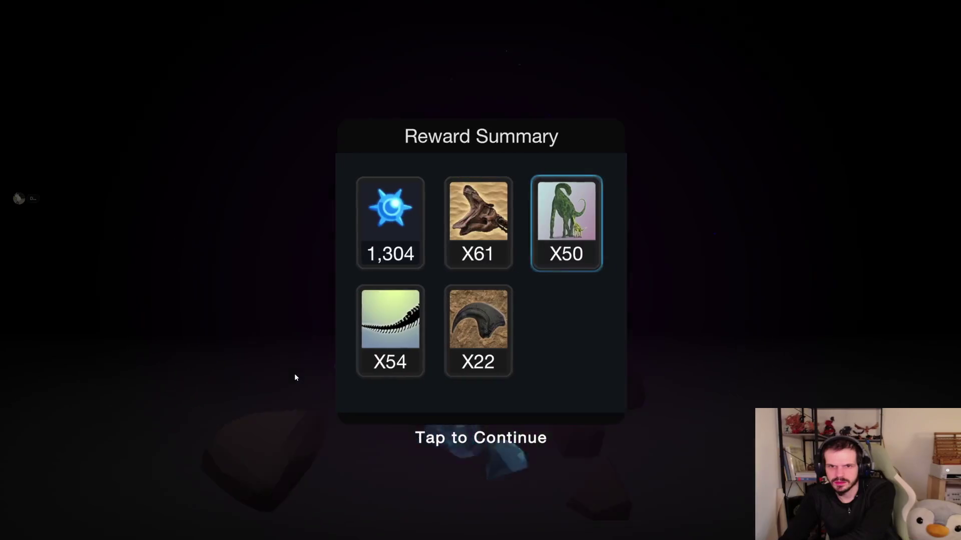
{"action": "left_click", "coordinate": [298, 373]}
- Level Giganotosaurus to 75, collect the second geode, and start the prestige reset
{"action": "left_click", "coordinate": [133, 142]}
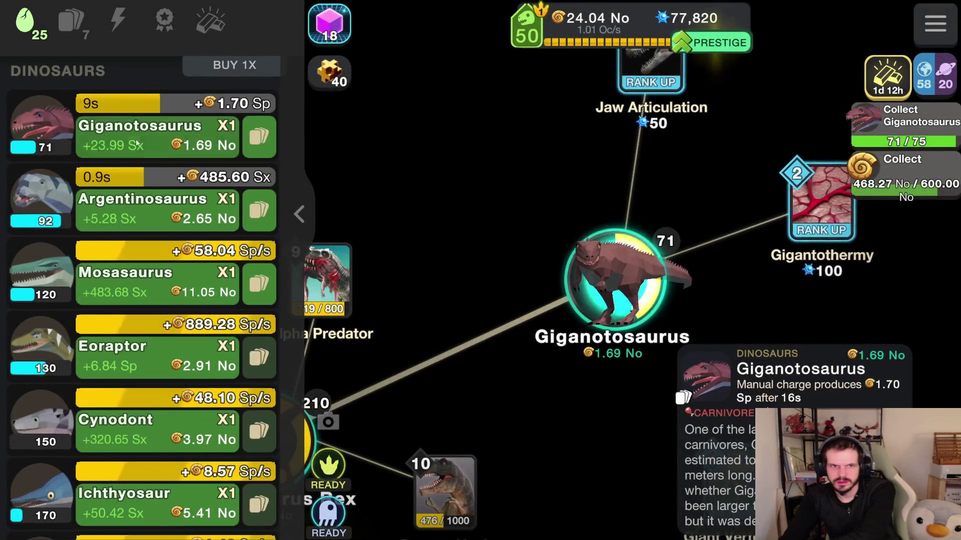
{"action": "left_click", "coordinate": [172, 144]}
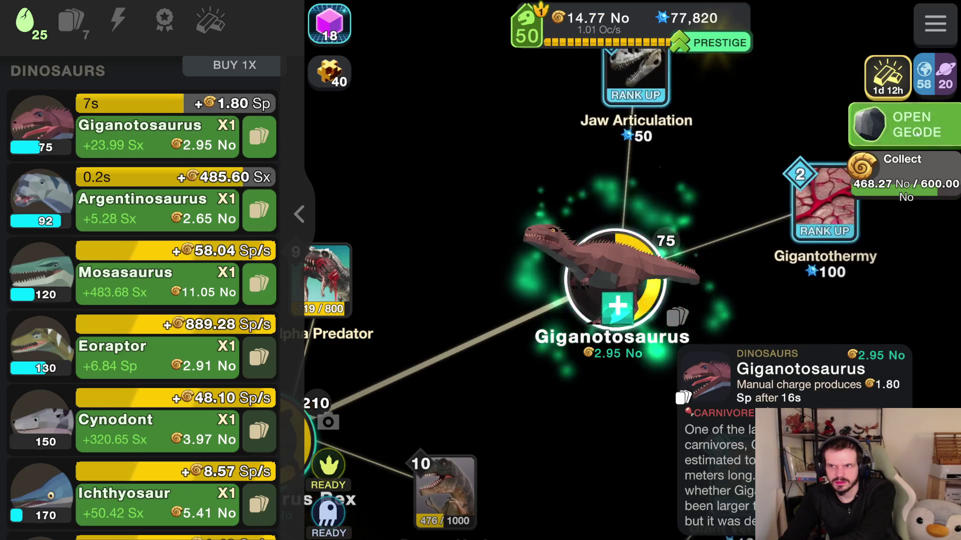
{"action": "left_click", "coordinate": [918, 125]}
{"action": "left_click", "coordinate": [464, 498]}
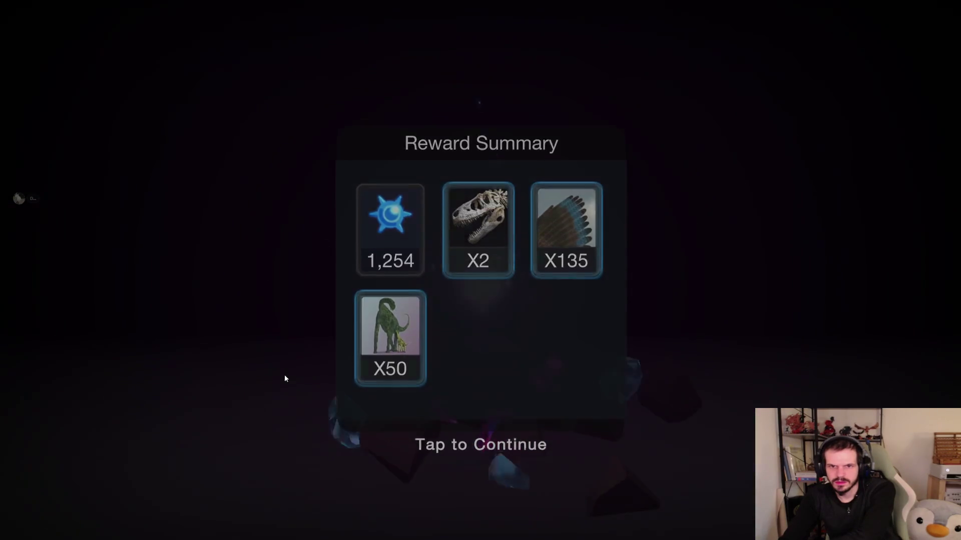
{"action": "left_click", "coordinate": [284, 375]}
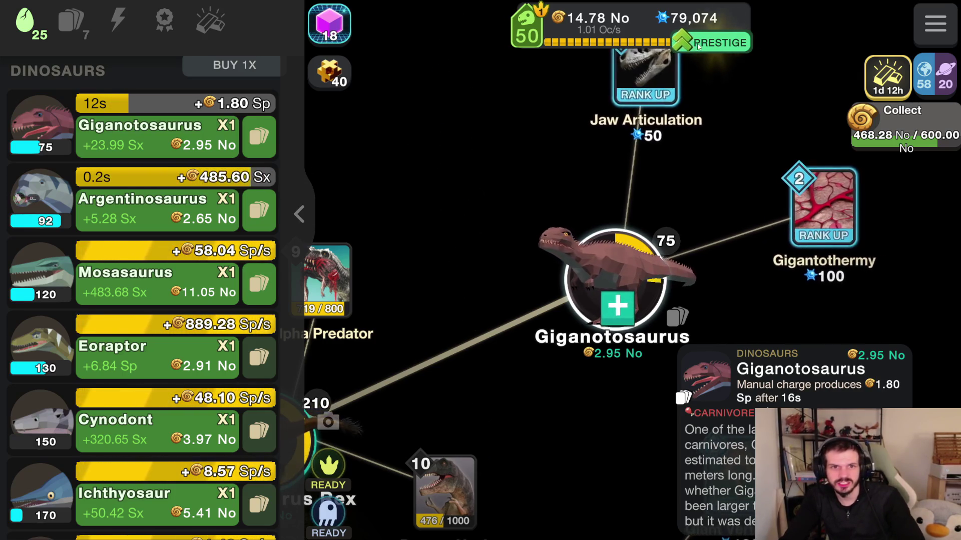
{"action": "left_click", "coordinate": [710, 50]}
- Confirm restarting Mesozoic Valley at Prestige 2 and dismiss the Warm Climate reward card
{"action": "left_click", "coordinate": [539, 399]}
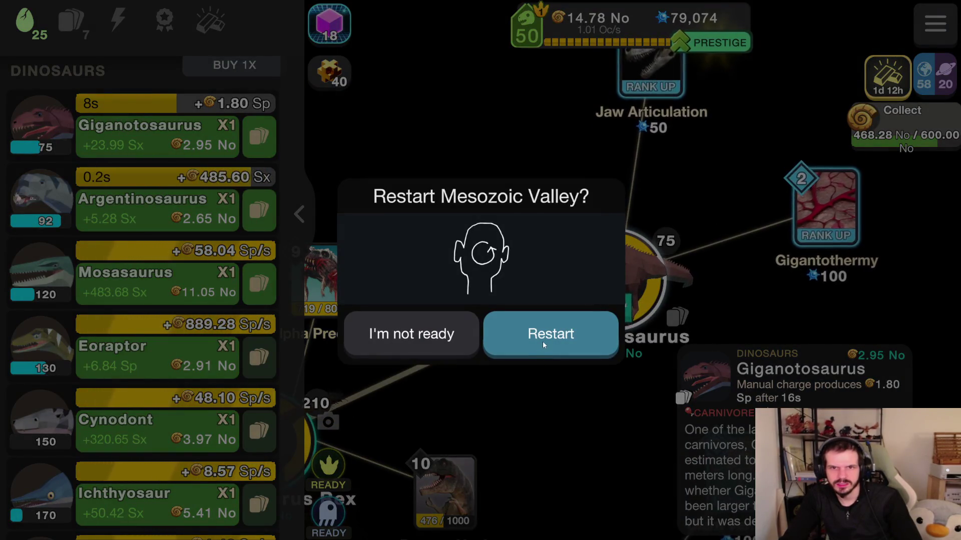
{"action": "left_click", "coordinate": [540, 344]}
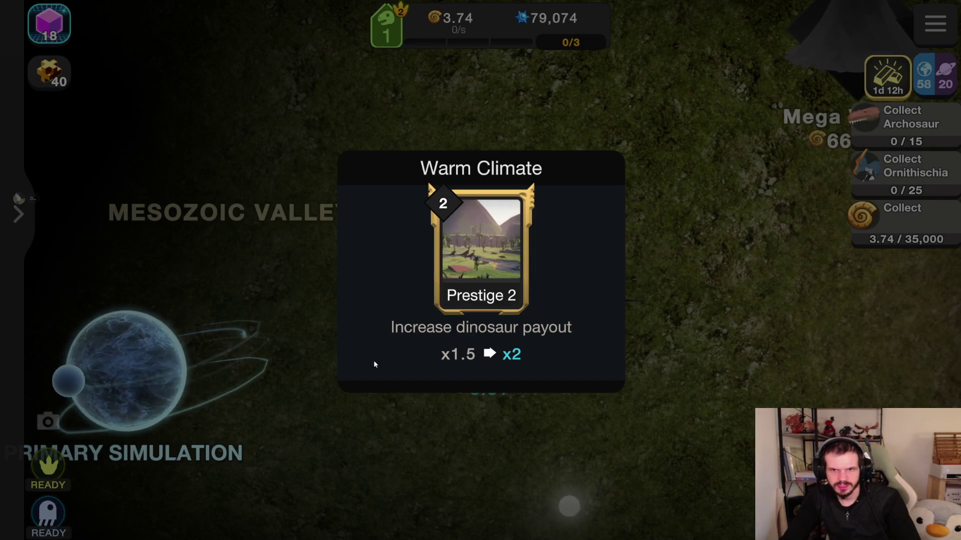
{"action": "left_click", "coordinate": [508, 361]}
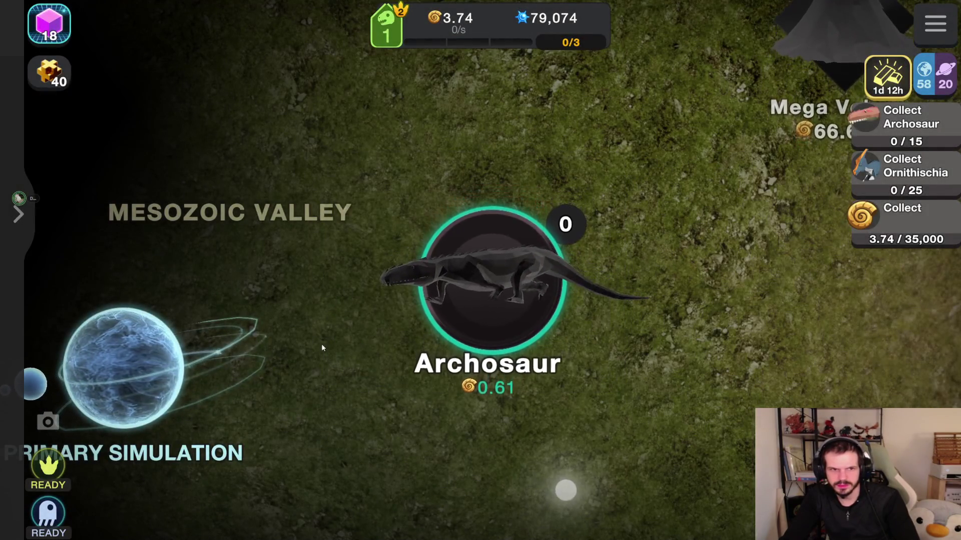
- Set purchases to full rounds, tap the valley for coins, and buy the first 10 Archosaurs
{"action": "left_click", "coordinate": [20, 217]}
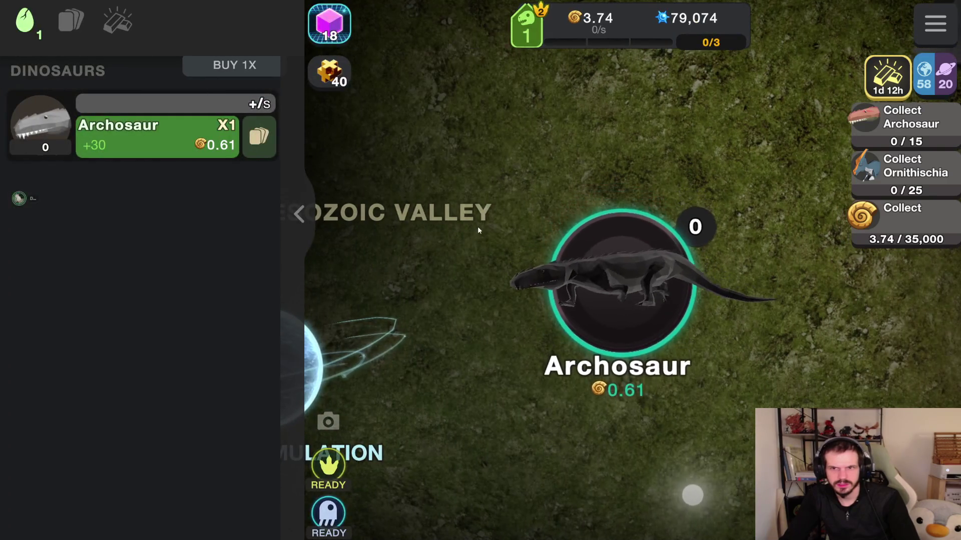
{"action": "left_click", "coordinate": [233, 71]}
{"action": "left_click", "coordinate": [234, 70]}
{"action": "left_click", "coordinate": [234, 70]}
{"action": "left_click", "coordinate": [524, 145]}
{"action": "left_click", "coordinate": [533, 164]}
{"action": "left_click", "coordinate": [126, 150]}
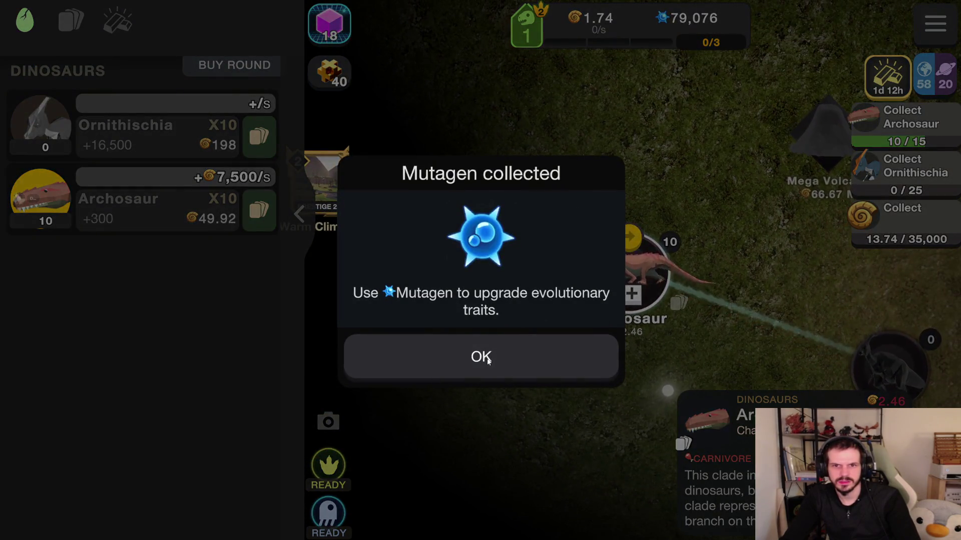
{"action": "left_click", "coordinate": [488, 361]}
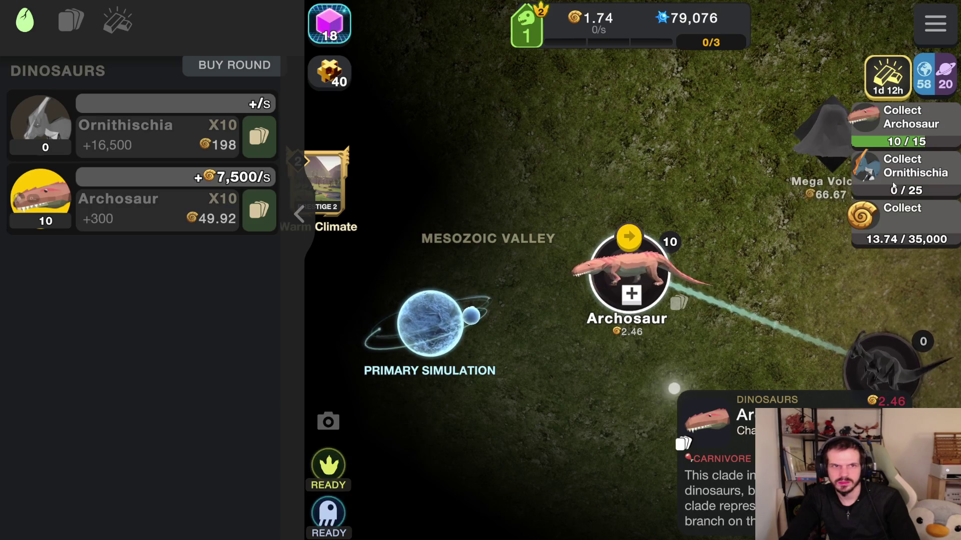
- Buy 10 more Archosaurs and collect the geode they earn
{"action": "left_click", "coordinate": [84, 31]}
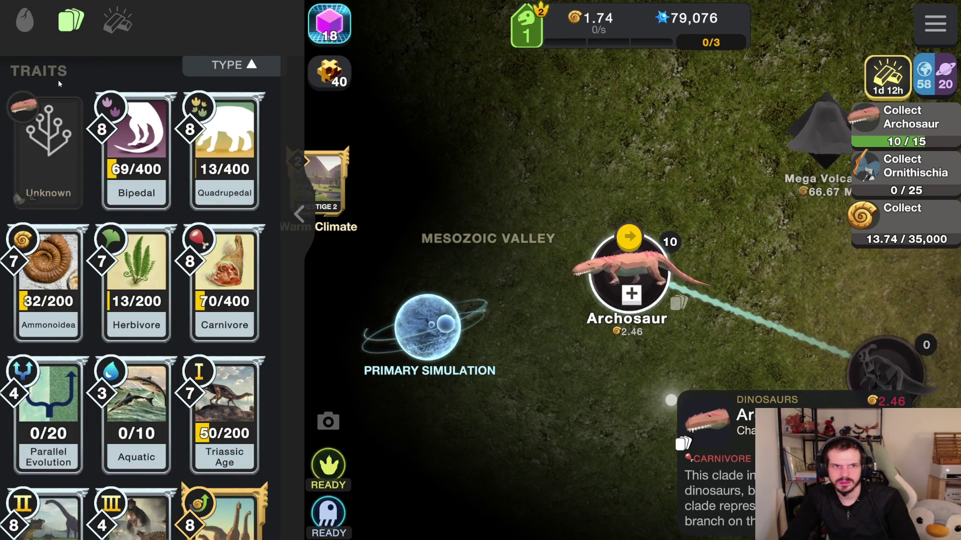
{"action": "left_click", "coordinate": [25, 23]}
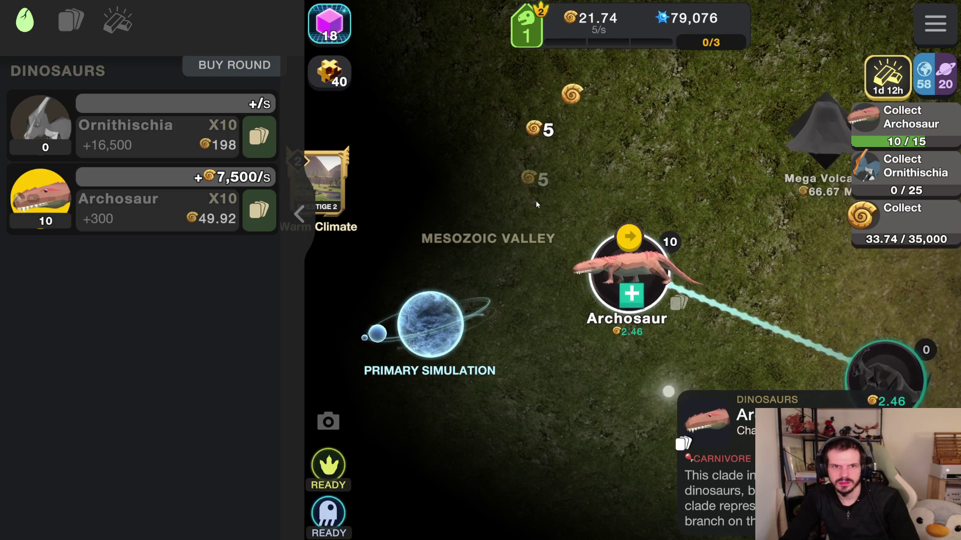
{"action": "left_click", "coordinate": [162, 217]}
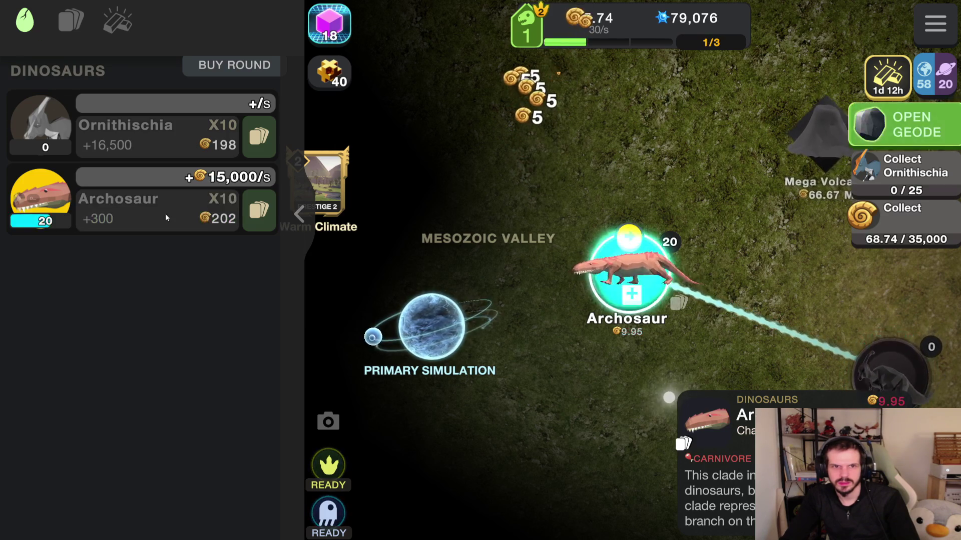
{"action": "left_click", "coordinate": [906, 124]}
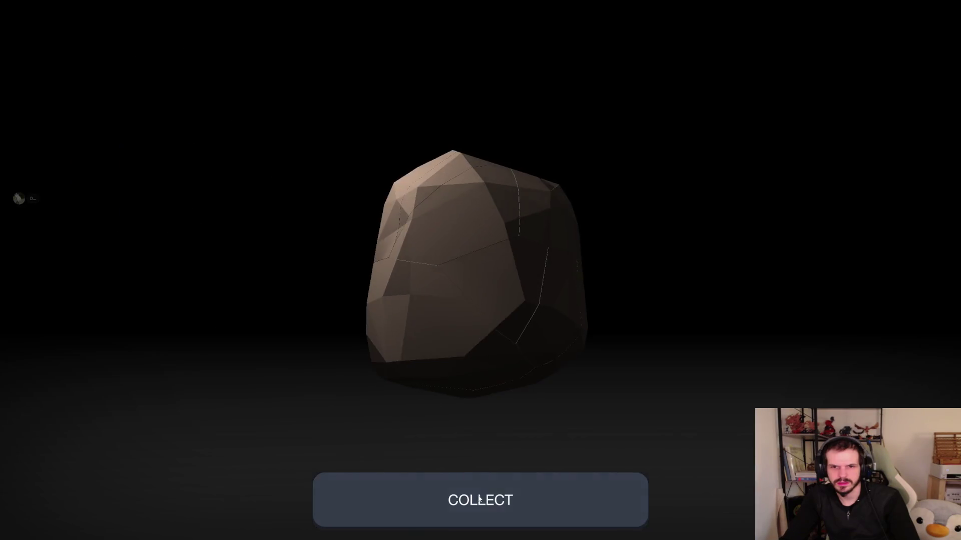
{"action": "left_click", "coordinate": [479, 497]}
{"action": "left_click", "coordinate": [270, 419]}
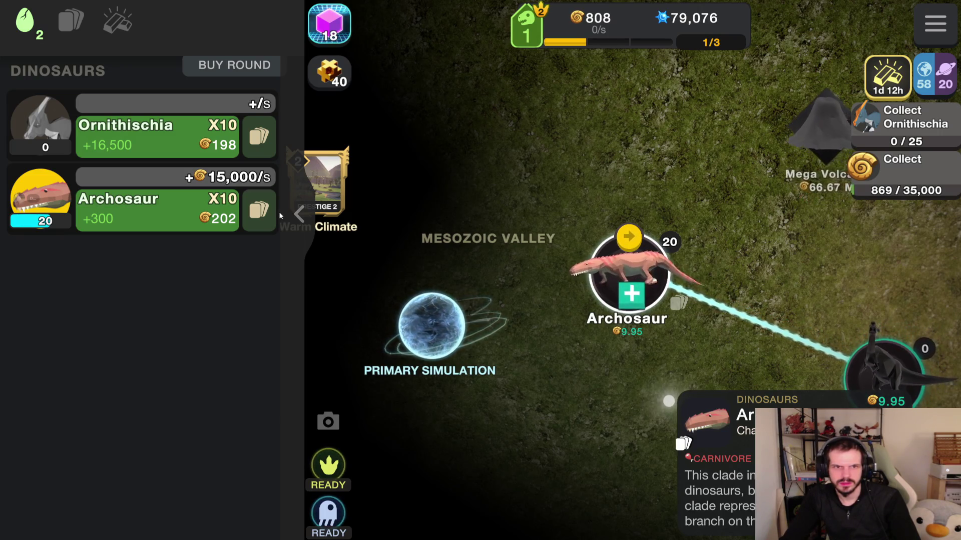
- Buy 10 Ornithischia, raise Archosaurs to 30, use the ghost ability, then open the new geode
{"action": "left_click", "coordinate": [193, 151]}
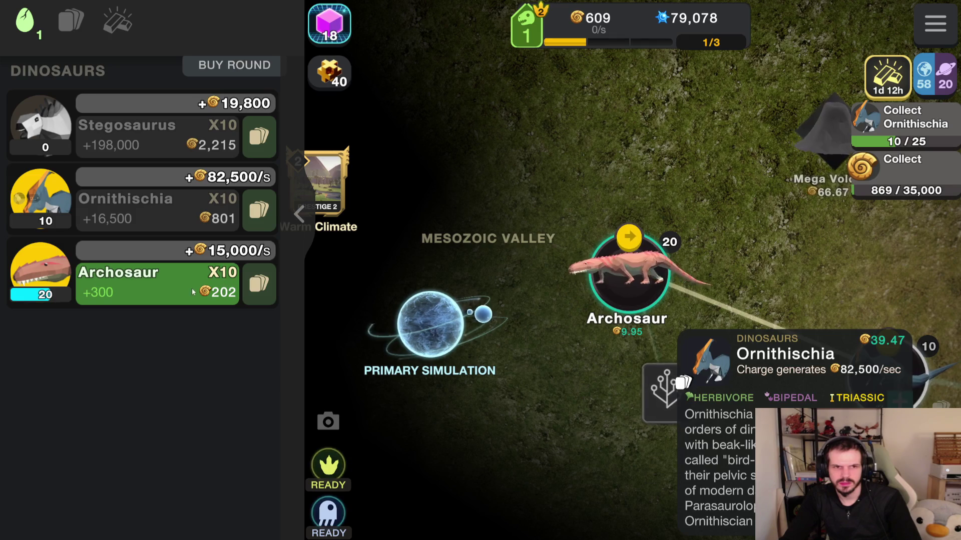
{"action": "left_click", "coordinate": [52, 287]}
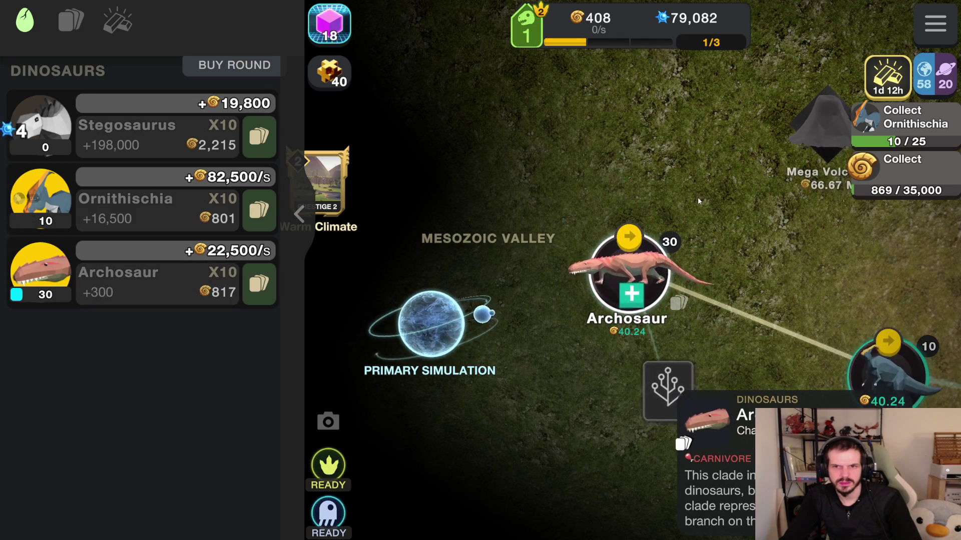
{"action": "left_click", "coordinate": [569, 160]}
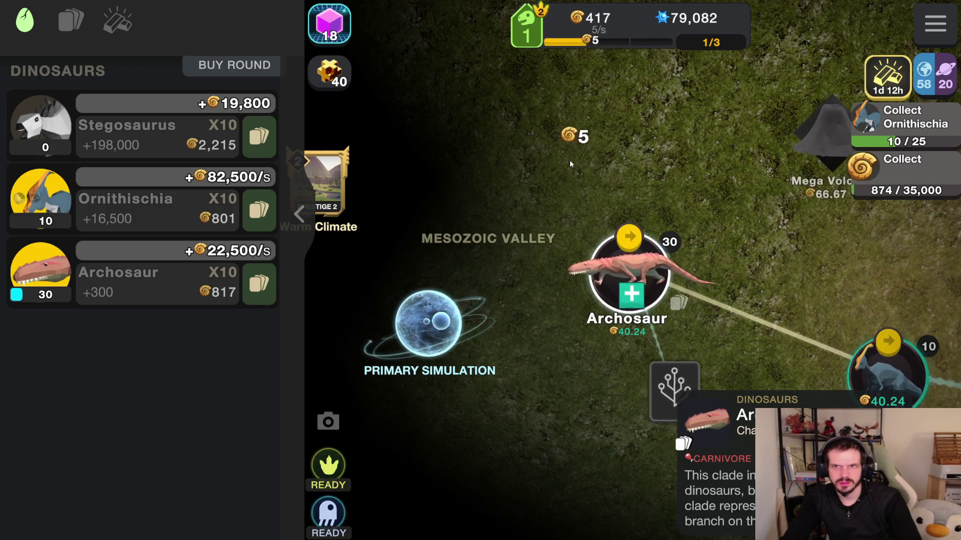
{"action": "mouse_move", "coordinate": [557, 191]}
{"action": "left_mouse_down"}
{"action": "mouse_move", "coordinate": [542, 164]}
{"action": "mouse_move", "coordinate": [362, 73]}
{"action": "left_mouse_up"}
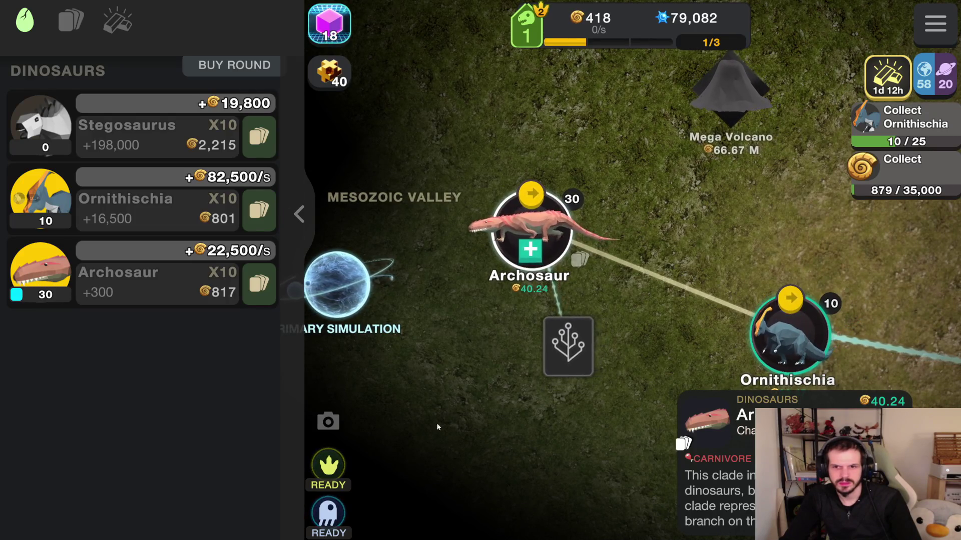
{"action": "left_click", "coordinate": [329, 513]}
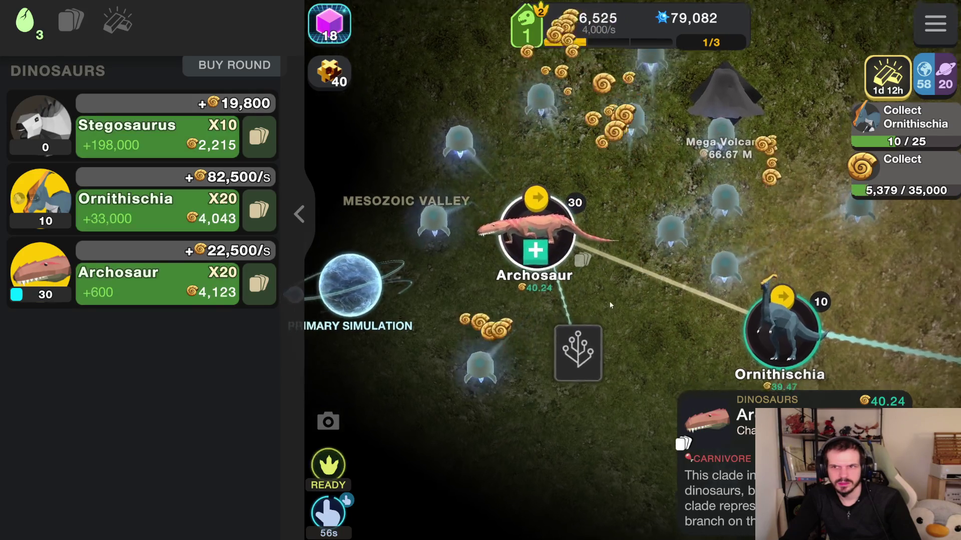
{"action": "scroll", "coordinate": [630, 270], "scroll_direction": "down", "scroll_amount": 3}
{"action": "mouse_move", "coordinate": [682, 246]}
{"action": "left_mouse_down"}
{"action": "mouse_move", "coordinate": [588, 204]}
{"action": "mouse_move", "coordinate": [704, 228]}
{"action": "mouse_move", "coordinate": [726, 216]}
{"action": "mouse_move", "coordinate": [695, 277]}
{"action": "mouse_move", "coordinate": [675, 275]}
{"action": "left_mouse_up"}
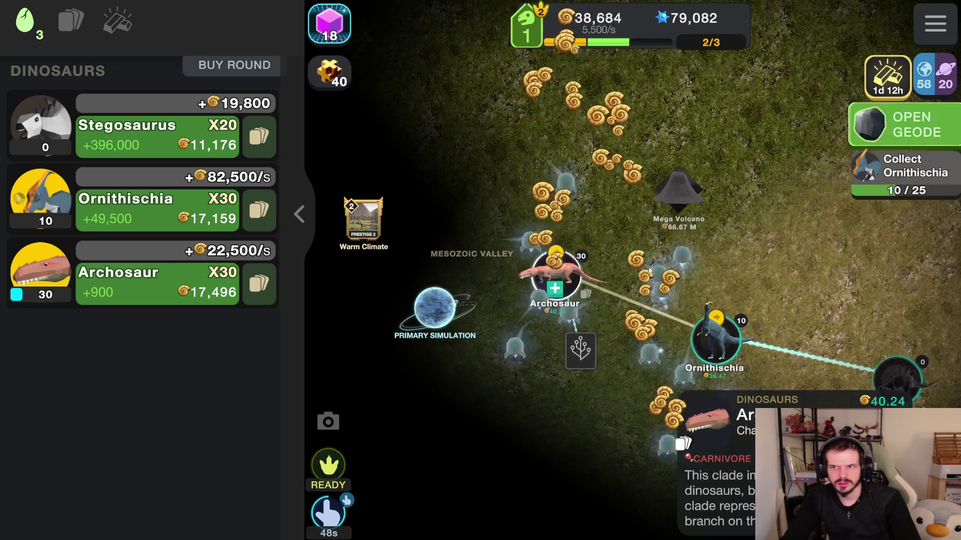
{"action": "left_click", "coordinate": [912, 123]}
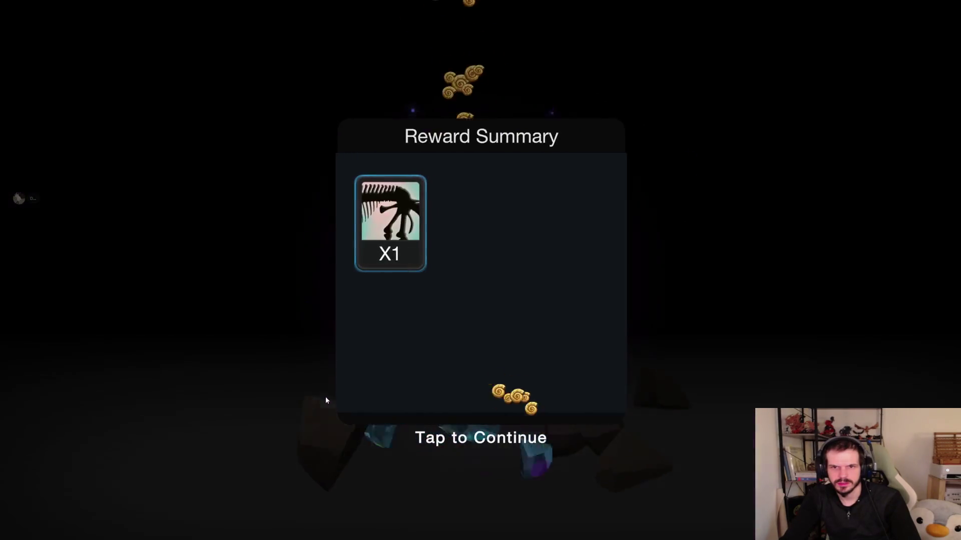
- Dismiss the geode rewards and rank up the Opisthopubic Pelvis trait
{"action": "left_click", "coordinate": [325, 396]}
{"action": "left_click", "coordinate": [77, 27]}
{"action": "left_click", "coordinate": [48, 145]}
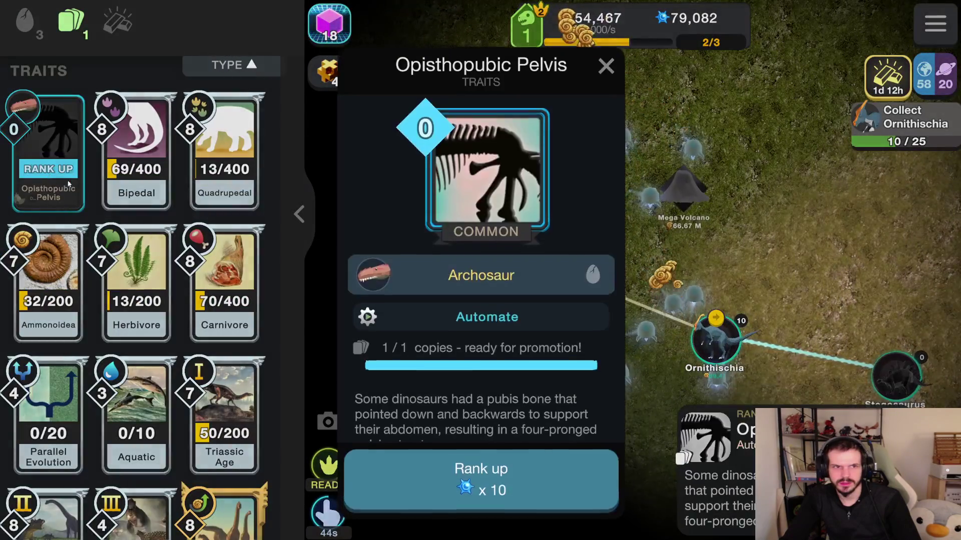
{"action": "left_click", "coordinate": [525, 481]}
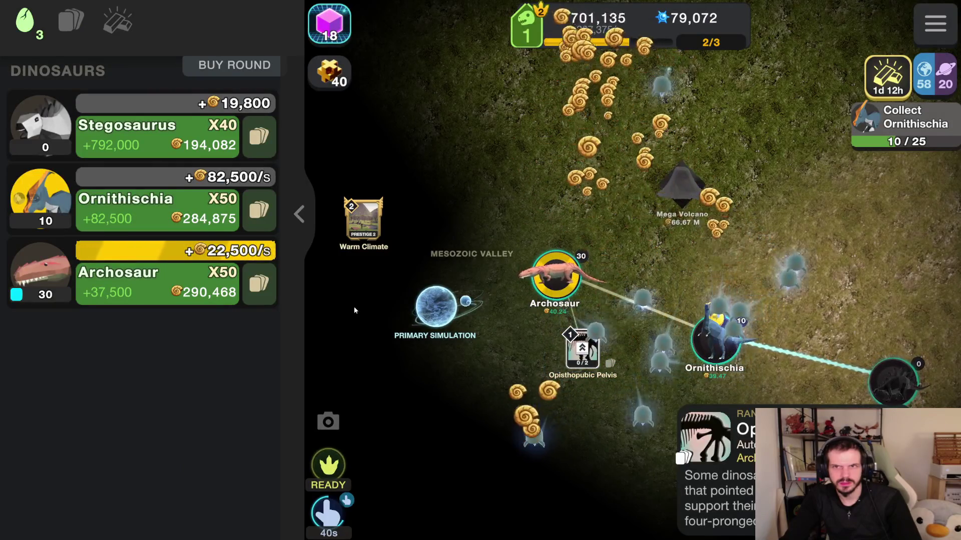
- Raise Archosaur to 90, Ornithischia to 70 and Stegosaurus to 60, then trigger ASTEROID
{"action": "left_click", "coordinate": [204, 244]}
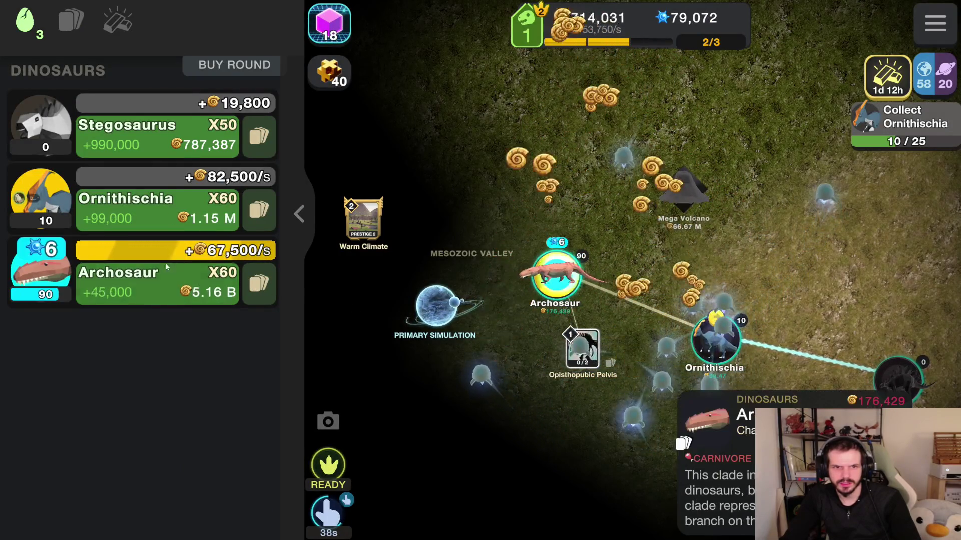
{"action": "left_click", "coordinate": [63, 210]}
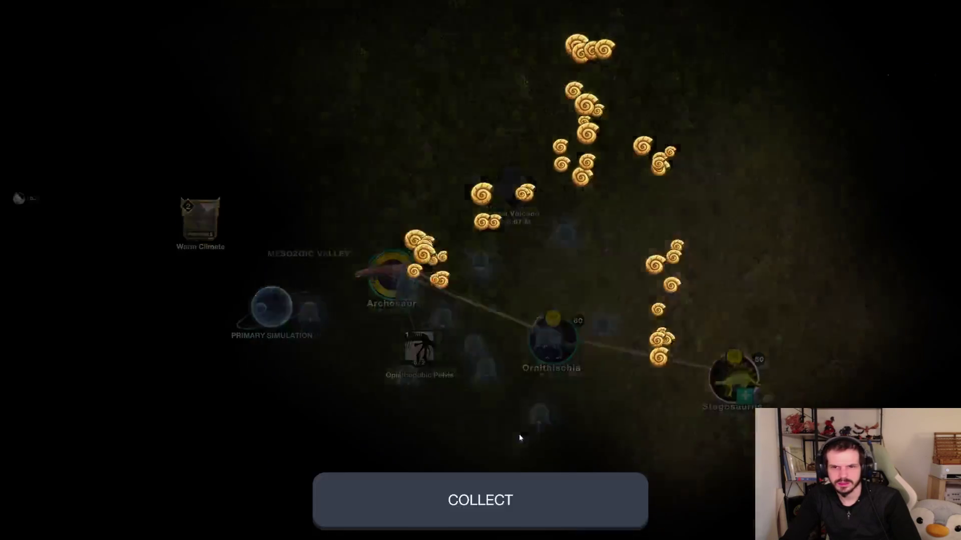
{"action": "left_click", "coordinate": [519, 438]}
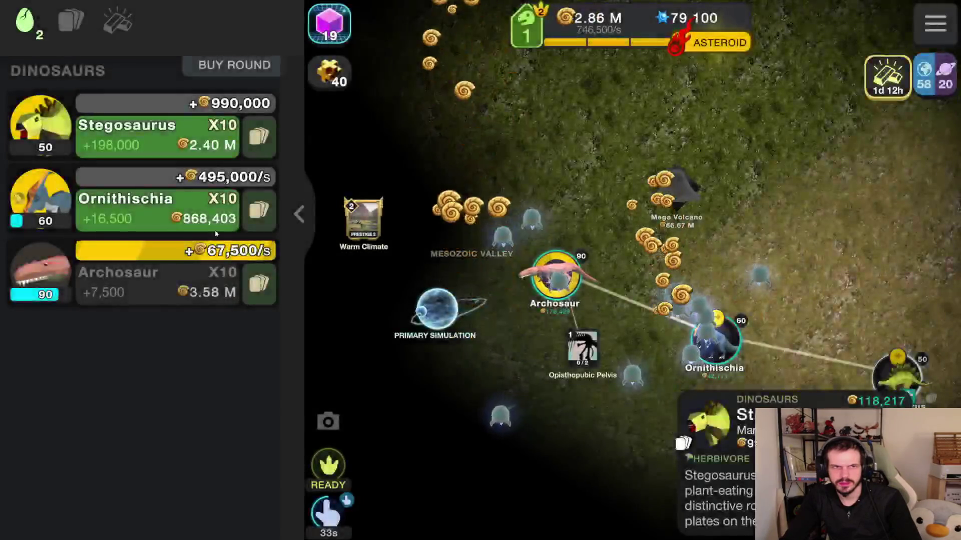
{"action": "left_click", "coordinate": [147, 131]}
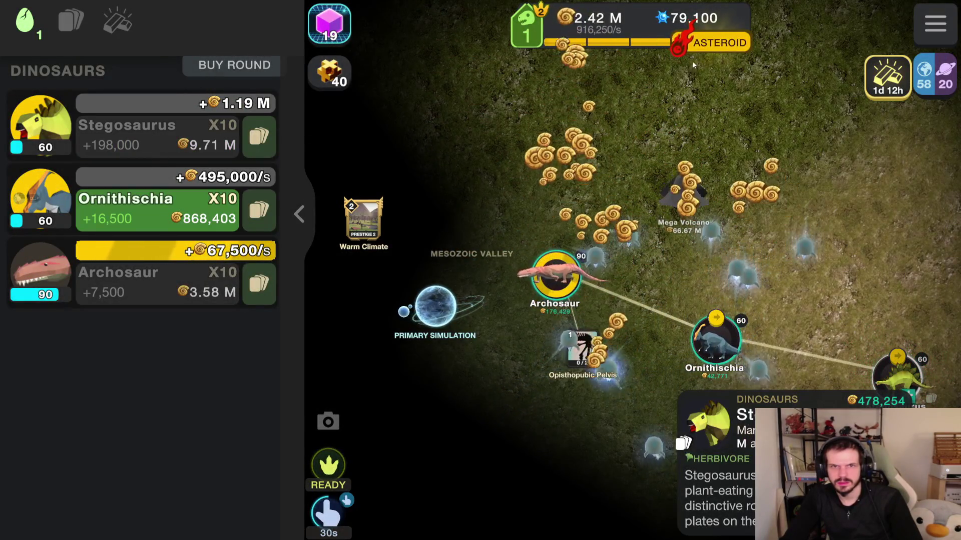
{"action": "left_click", "coordinate": [722, 43]}
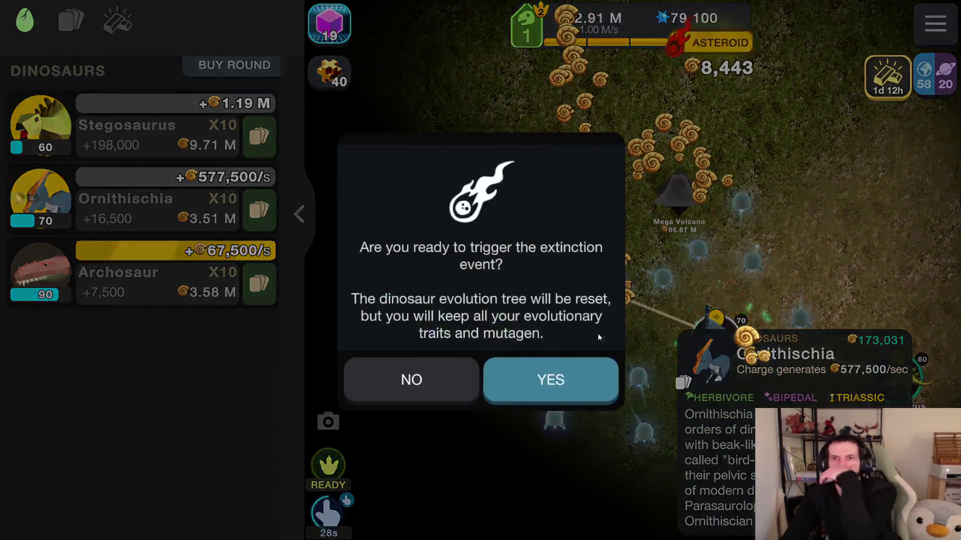
- Confirm the extinction, acknowledge Rank 2, collect the reward rock, and reopen the Dinosaurs list
{"action": "left_click", "coordinate": [590, 385]}
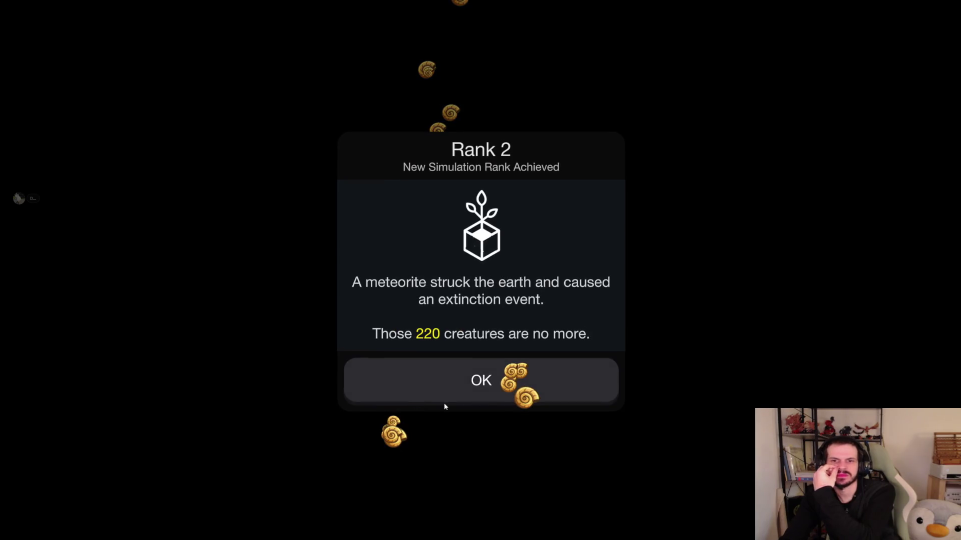
{"action": "left_click", "coordinate": [444, 404]}
{"action": "left_click", "coordinate": [489, 486]}
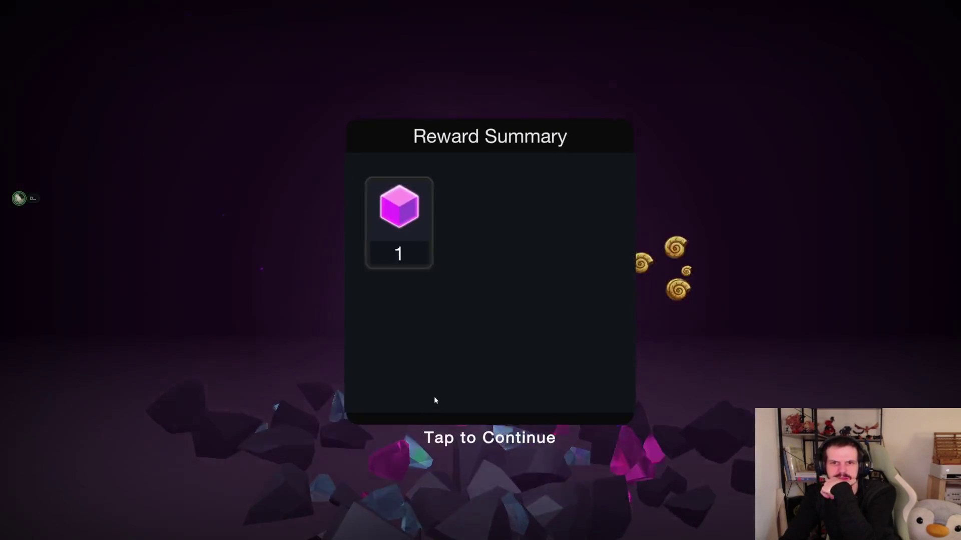
{"action": "left_click", "coordinate": [508, 493]}
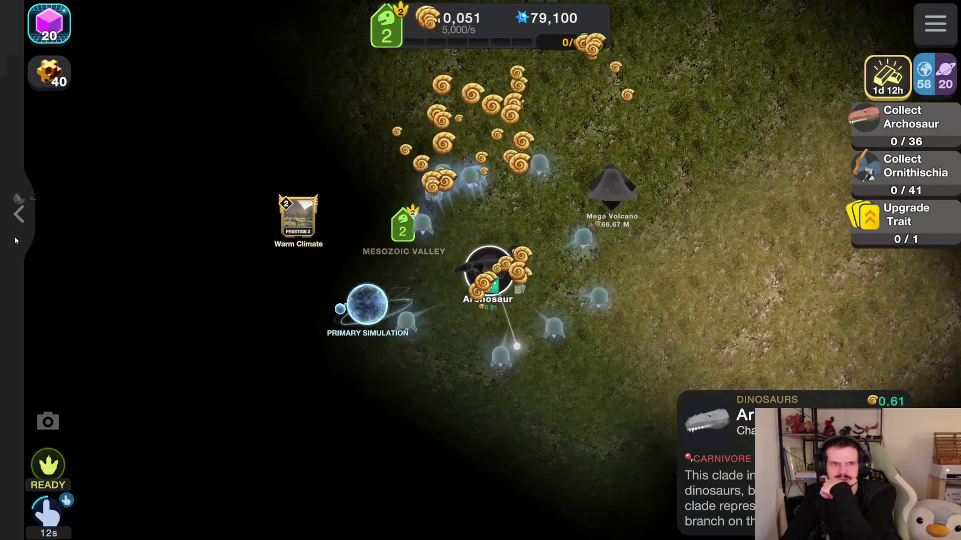
{"action": "left_click", "coordinate": [20, 216]}
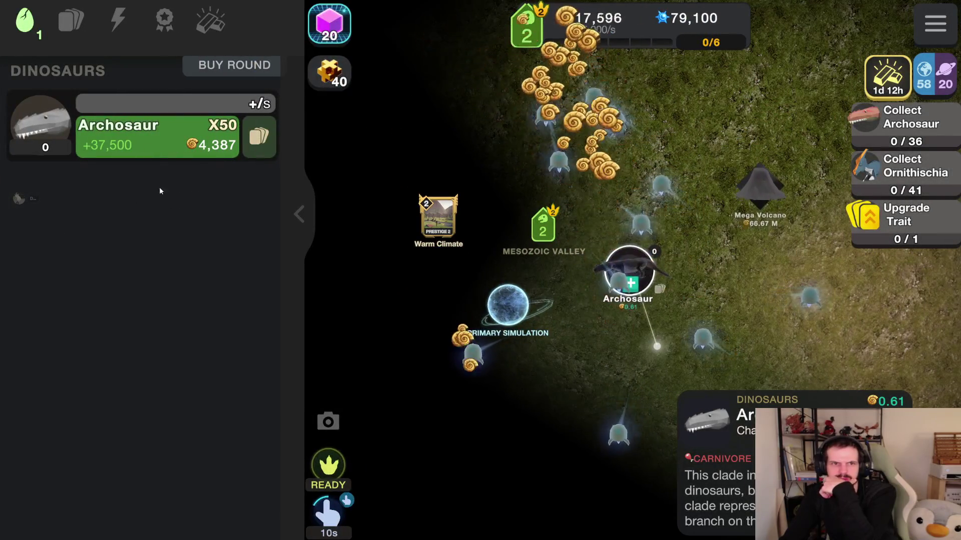
- Buy Archosaur, Ornithischia to 70, Stegosaurus to 50, Ankylosaurus to 30, and open the geodes
{"action": "left_click", "coordinate": [157, 136]}
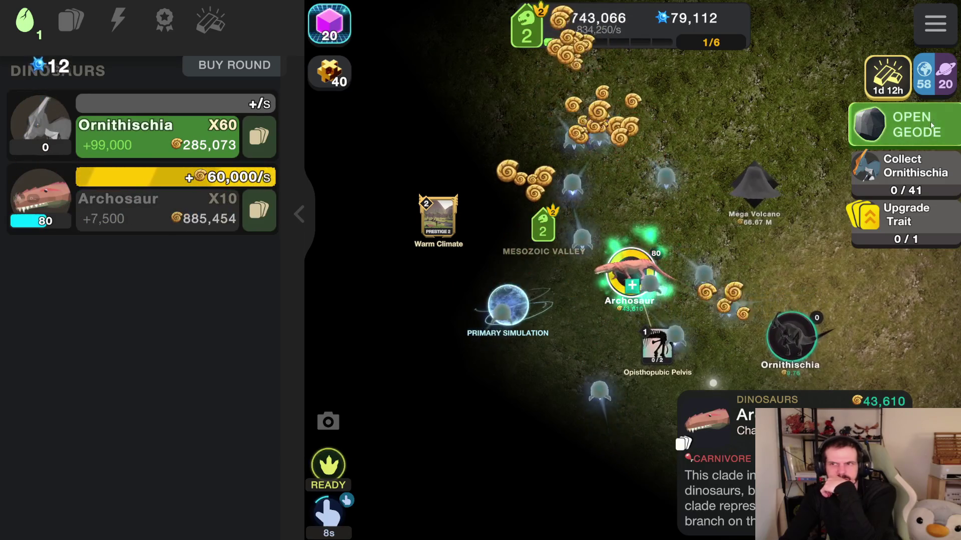
{"action": "left_click", "coordinate": [929, 128]}
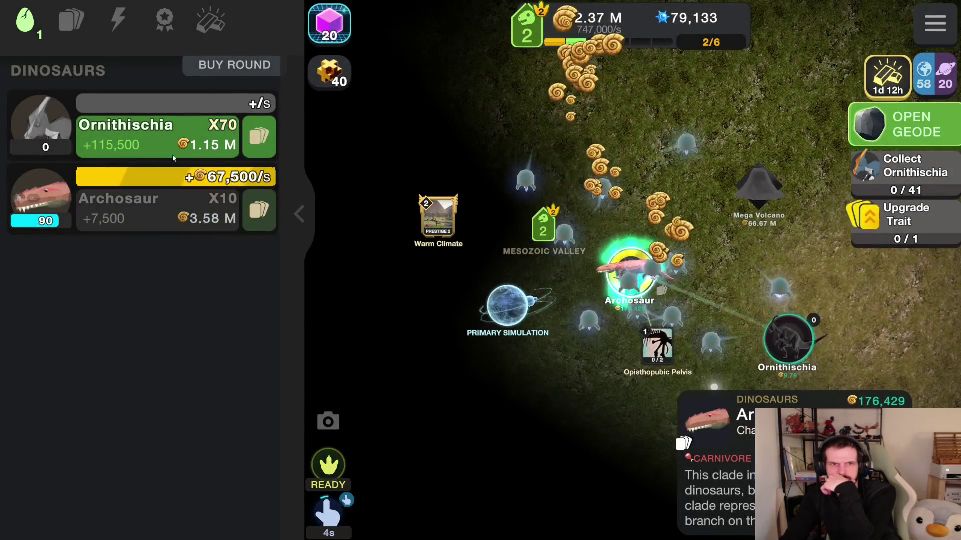
{"action": "left_click", "coordinate": [171, 159]}
{"action": "left_click", "coordinate": [197, 158]}
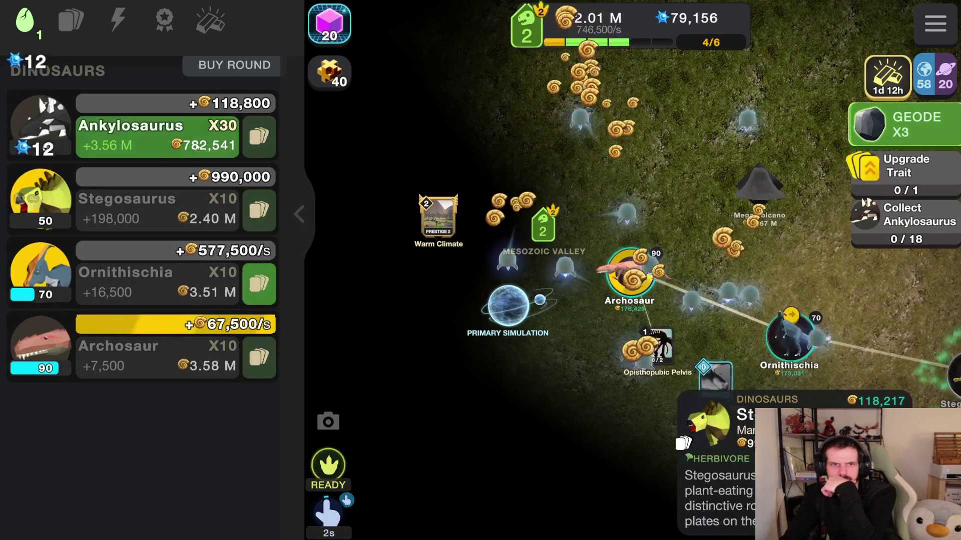
{"action": "left_click", "coordinate": [196, 145]}
{"action": "left_click", "coordinate": [950, 143]}
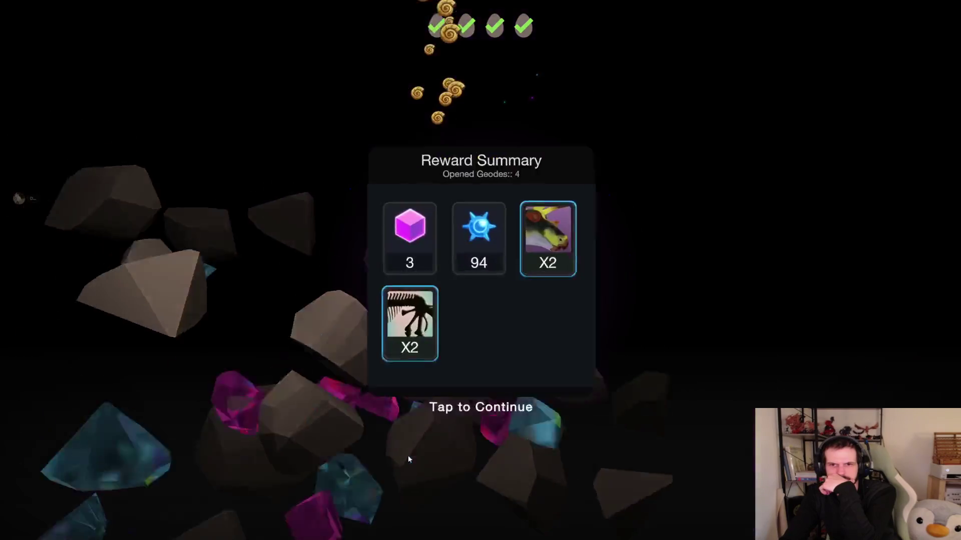
{"action": "left_click", "coordinate": [407, 458]}
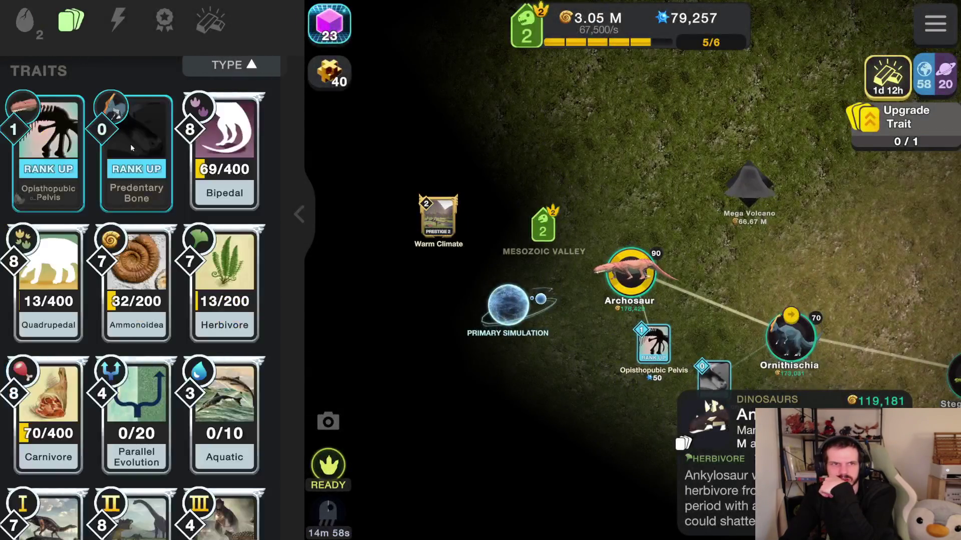
- Rank Opisthopubic Pelvis and Predentary Bone up to 2 and collect the geode rewards
{"action": "left_click", "coordinate": [83, 185]}
{"action": "left_click", "coordinate": [481, 470]}
{"action": "left_click", "coordinate": [136, 150]}
{"action": "left_click", "coordinate": [481, 470]}
{"action": "left_click", "coordinate": [235, 66]}
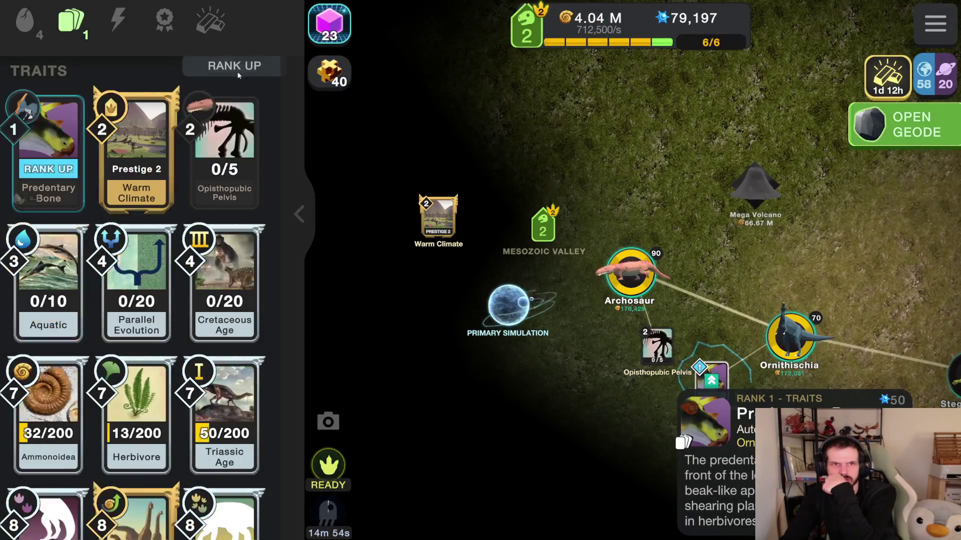
{"action": "left_click", "coordinate": [73, 161]}
{"action": "left_click", "coordinate": [513, 477]}
{"action": "left_click", "coordinate": [73, 161]}
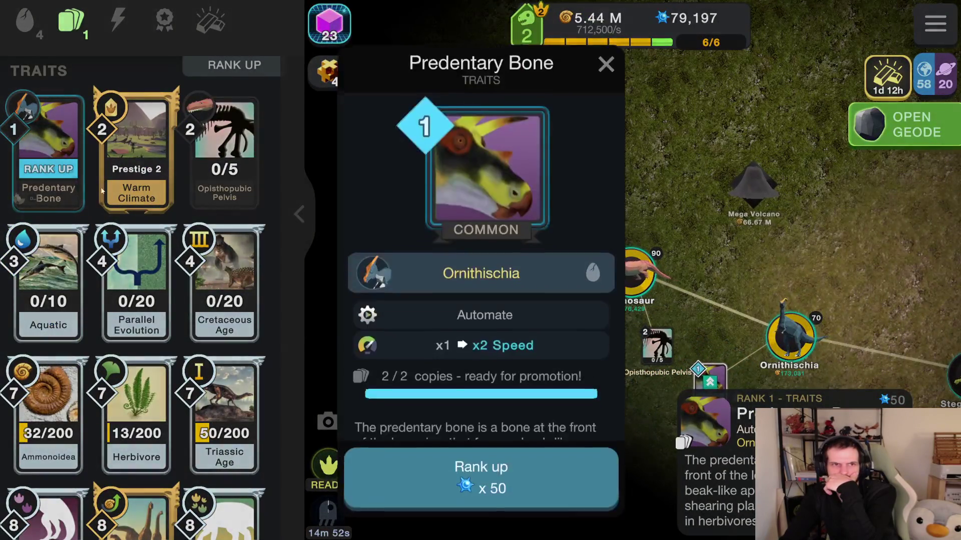
{"action": "left_click", "coordinate": [513, 477]}
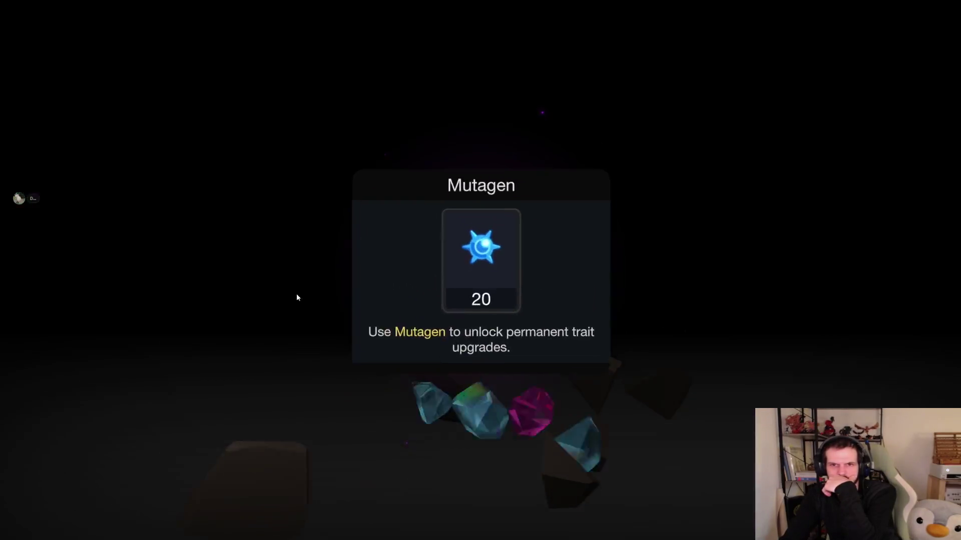
{"action": "left_click", "coordinate": [317, 266]}
{"action": "left_click", "coordinate": [317, 337]}
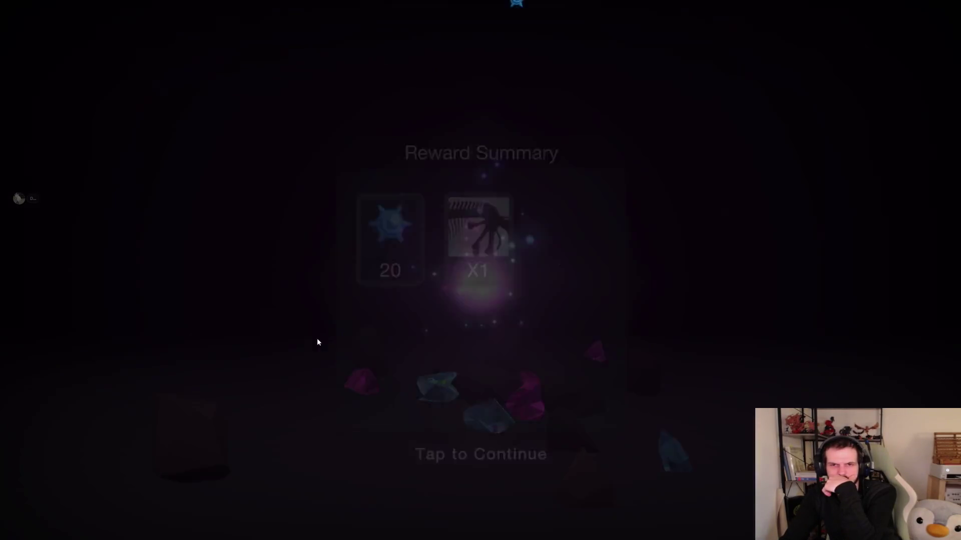
{"action": "left_click", "coordinate": [325, 298]}
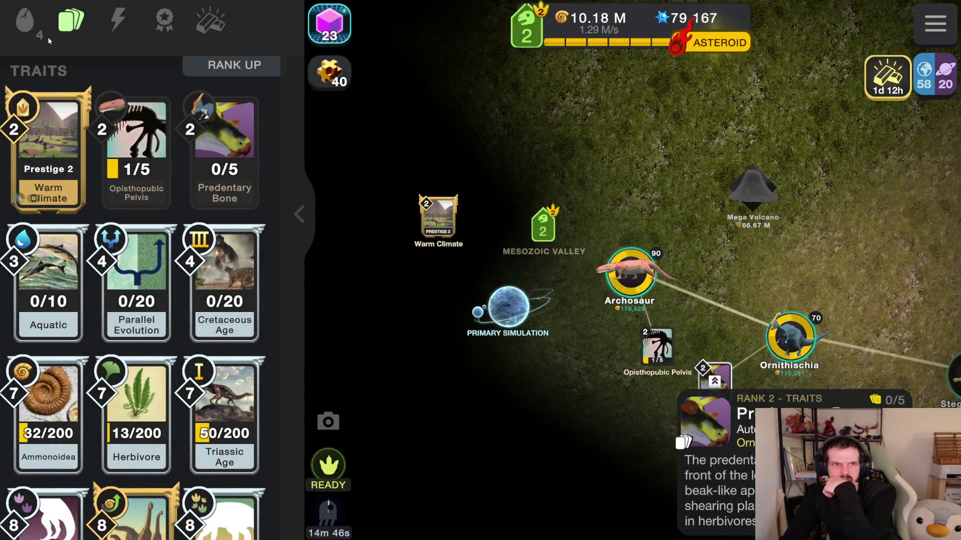
- Return to the Dinosaurs list and trigger the asteroid extinction event with YES
{"action": "left_click", "coordinate": [49, 42]}
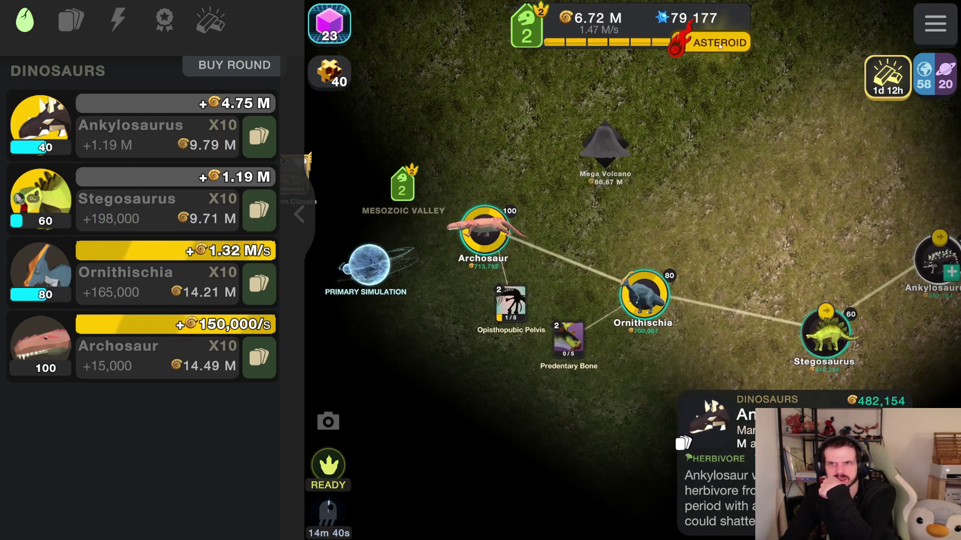
{"action": "left_click", "coordinate": [719, 45]}
{"action": "left_click", "coordinate": [566, 375]}
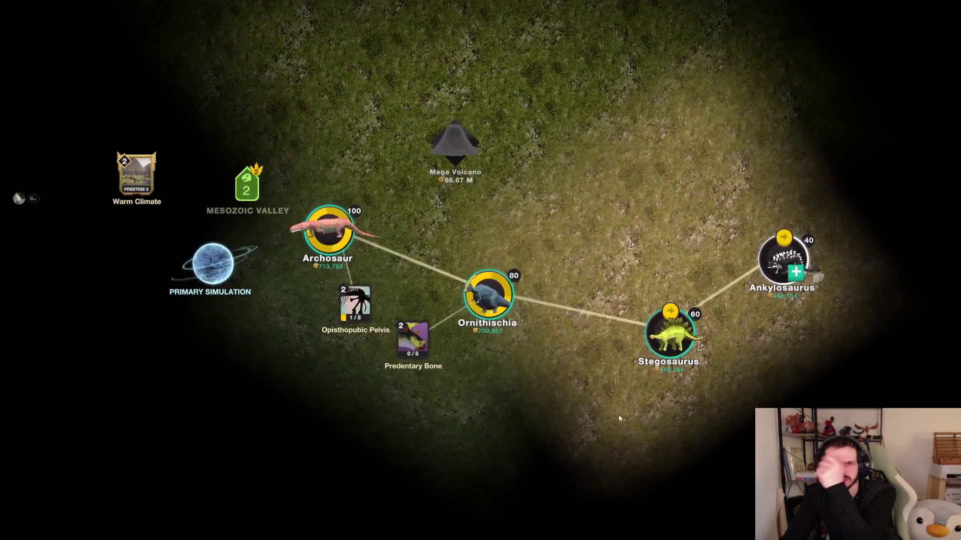
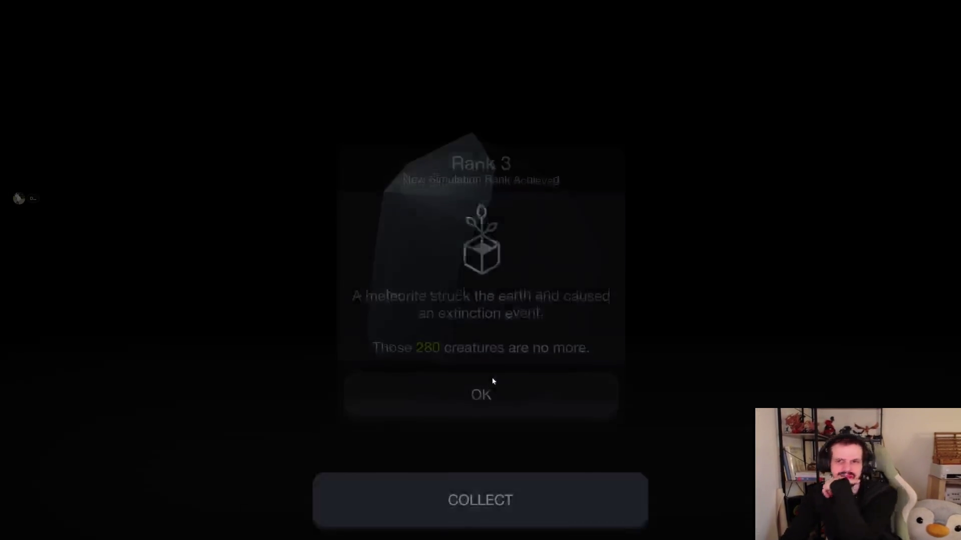
- Dismiss the Rank 3 extinction notice and collect the meteorite reward
{"action": "left_click", "coordinate": [491, 388]}
{"action": "left_click", "coordinate": [431, 493]}
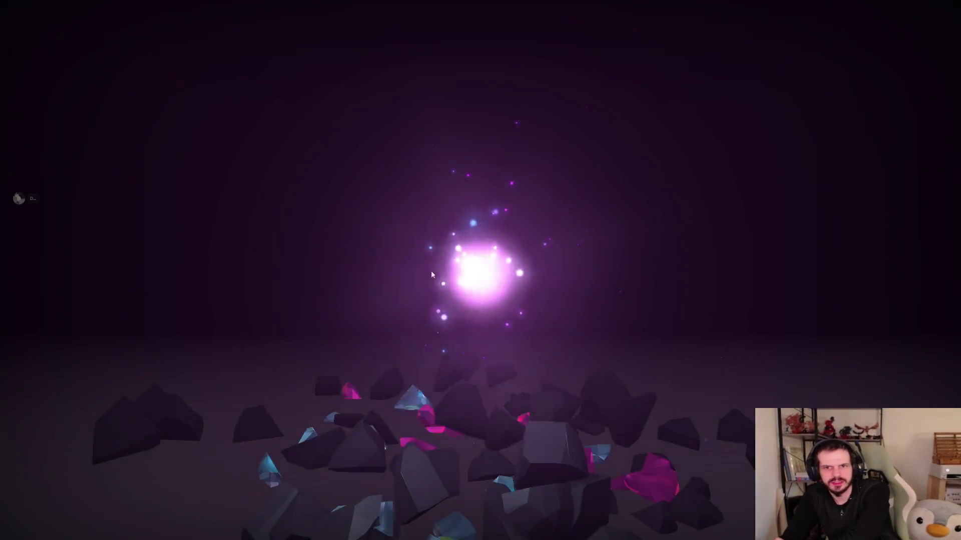
{"action": "left_click", "coordinate": [463, 416]}
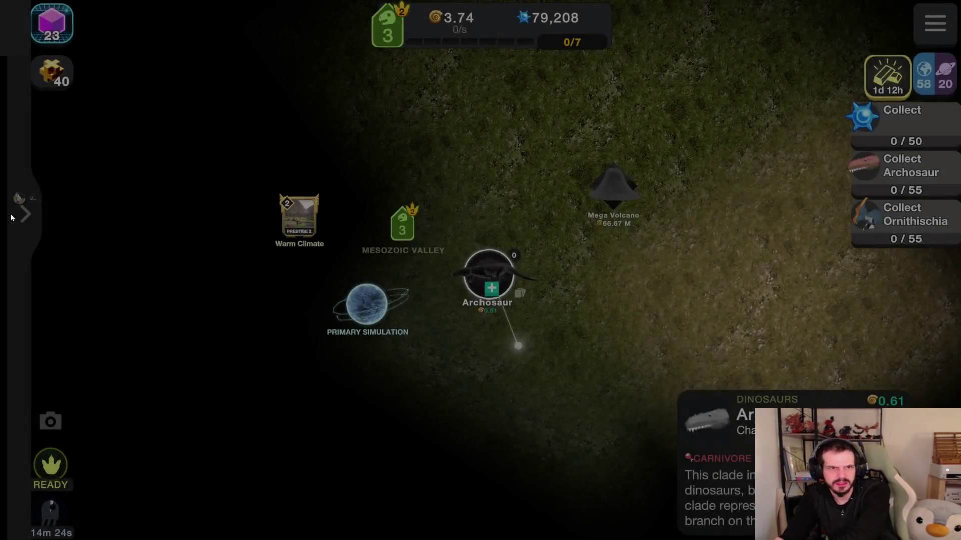
- Buy a first round each of Archosaur, Ornithischia, Stegosaurus and Ankylosaurus
{"action": "left_click", "coordinate": [12, 218]}
{"action": "left_click", "coordinate": [19, 215]}
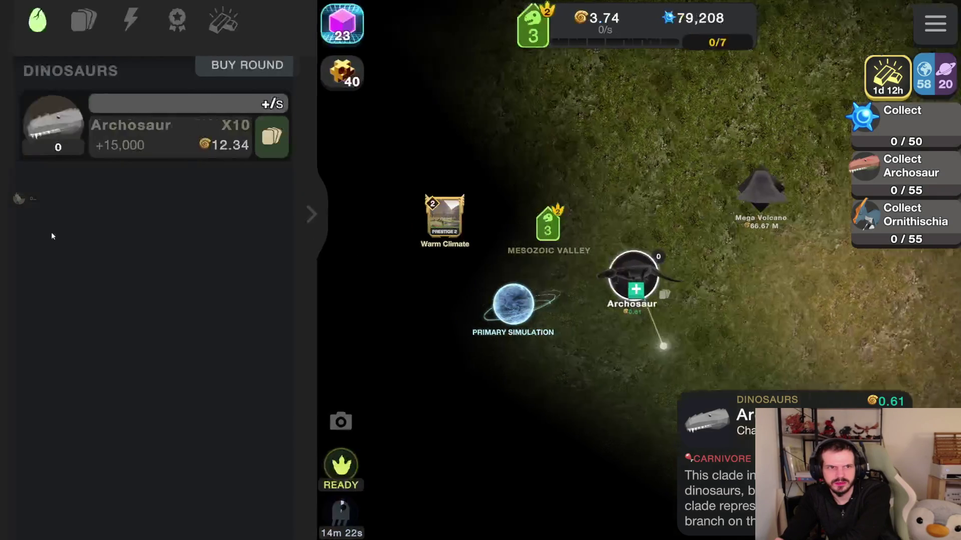
{"action": "left_click", "coordinate": [70, 20]}
{"action": "left_click", "coordinate": [228, 69]}
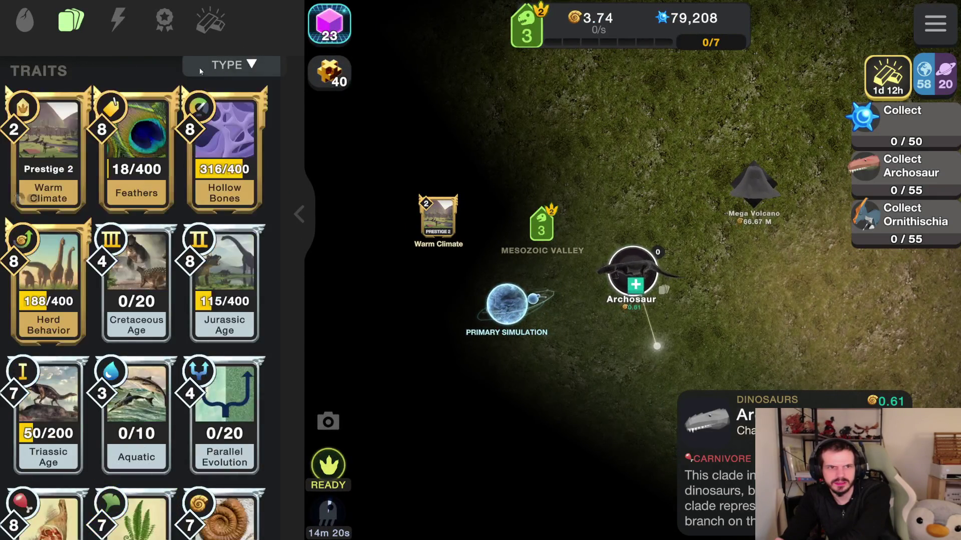
{"action": "left_click", "coordinate": [32, 23]}
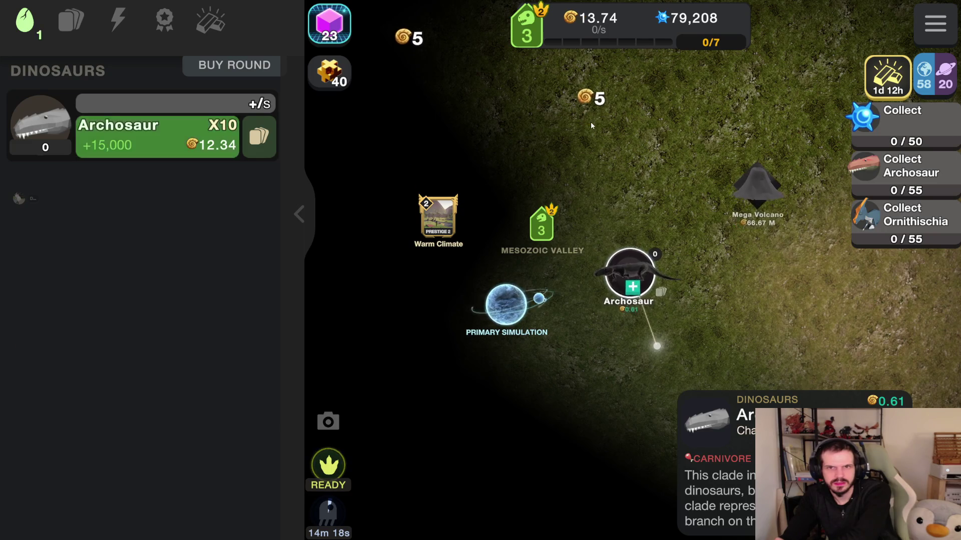
{"action": "left_click", "coordinate": [115, 142]}
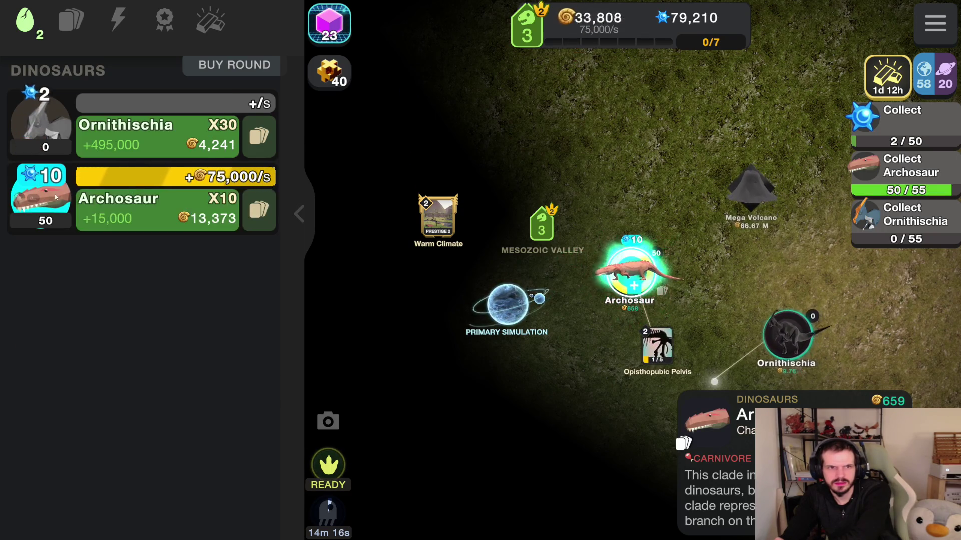
{"action": "left_click", "coordinate": [113, 153]}
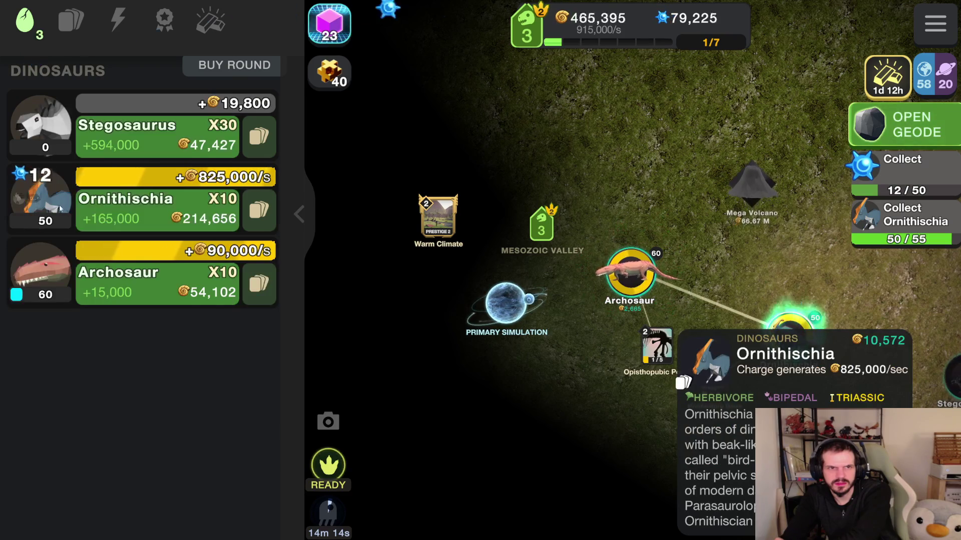
{"action": "left_click", "coordinate": [45, 146]}
{"action": "left_click", "coordinate": [36, 147]}
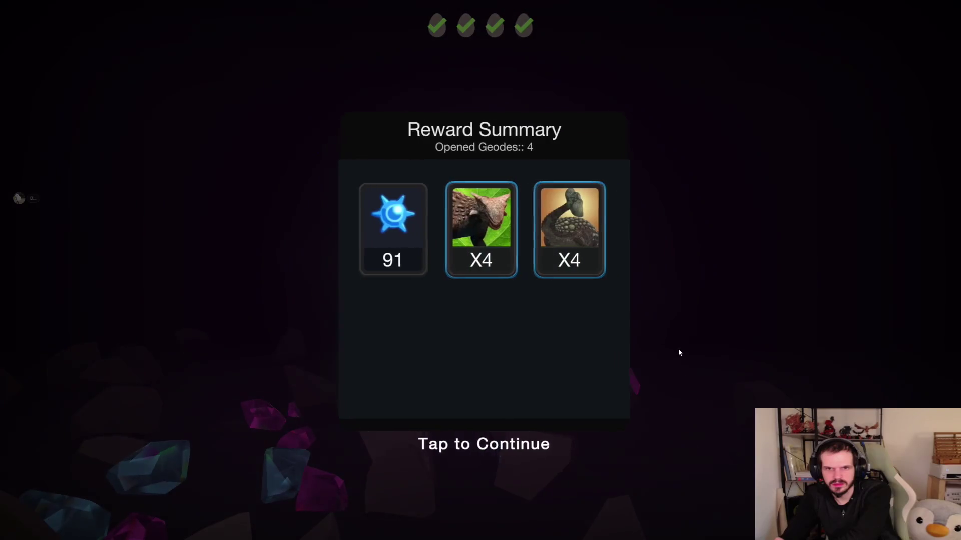
- Clear the geode and Tail Club rewards and sort traits with rankable ones first
{"action": "left_click", "coordinate": [680, 355]}
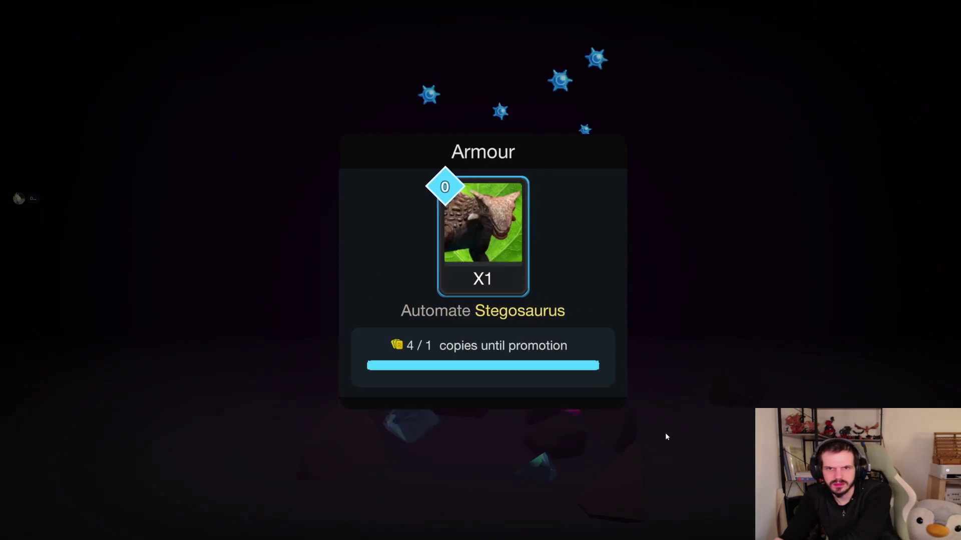
{"action": "left_click", "coordinate": [493, 521]}
{"action": "left_click", "coordinate": [70, 23]}
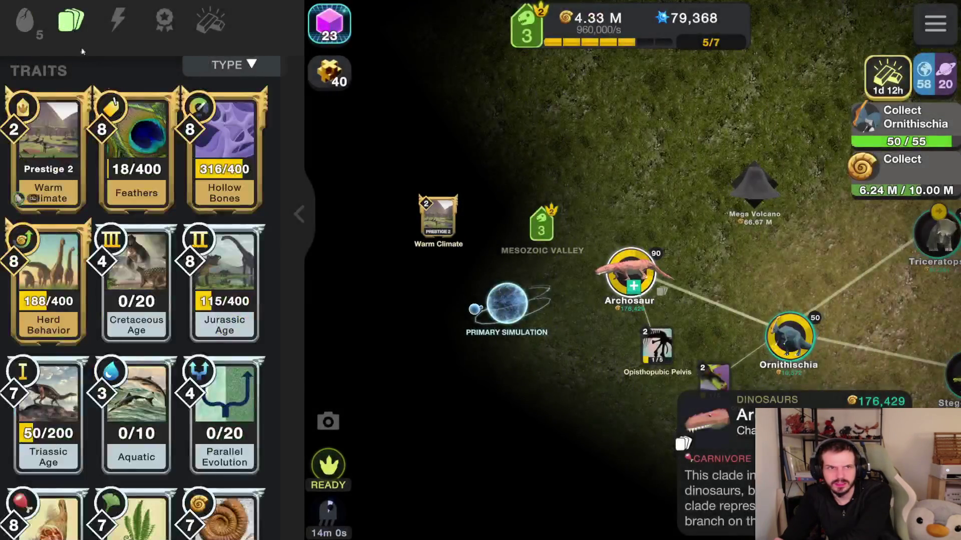
{"action": "left_click", "coordinate": [222, 75]}
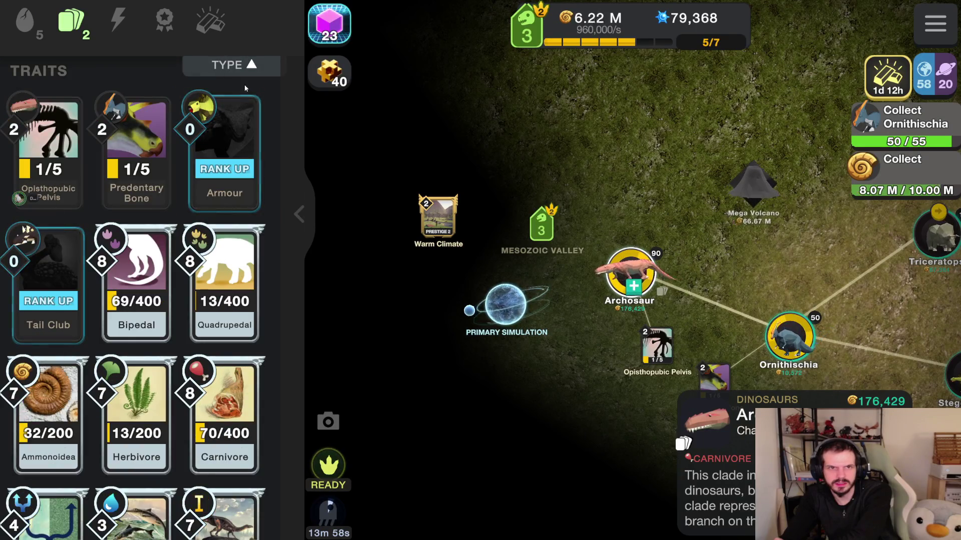
{"action": "left_click", "coordinate": [235, 67]}
{"action": "left_click", "coordinate": [235, 68]}
- Rank the Armour and Tail Club traits up to level 2
{"action": "left_click", "coordinate": [48, 150]}
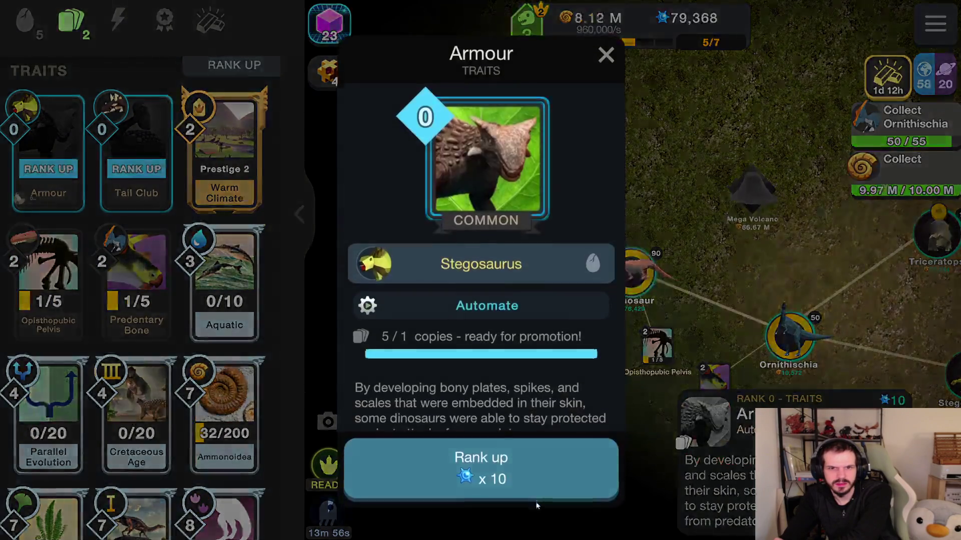
{"action": "left_click", "coordinate": [481, 475]}
{"action": "left_click", "coordinate": [49, 150]}
{"action": "left_click", "coordinate": [386, 460]}
{"action": "left_click", "coordinate": [128, 179]}
{"action": "left_click", "coordinate": [405, 453]}
{"action": "left_click", "coordinate": [400, 459]}
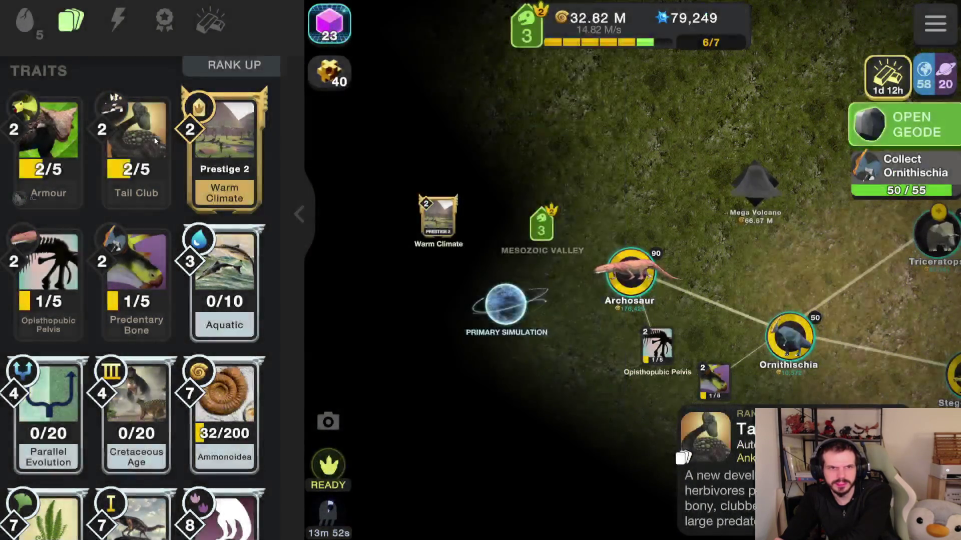
- Buy more Stegosaurus, Ornithischia and Archosaur
{"action": "left_click", "coordinate": [24, 21]}
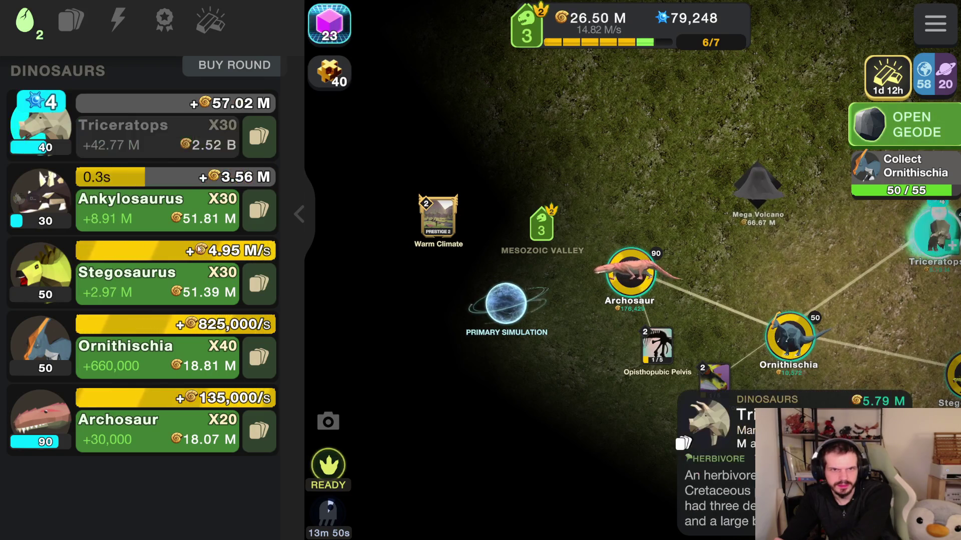
{"action": "left_click", "coordinate": [163, 283]}
{"action": "left_click", "coordinate": [150, 357]}
{"action": "left_click", "coordinate": [144, 431]}
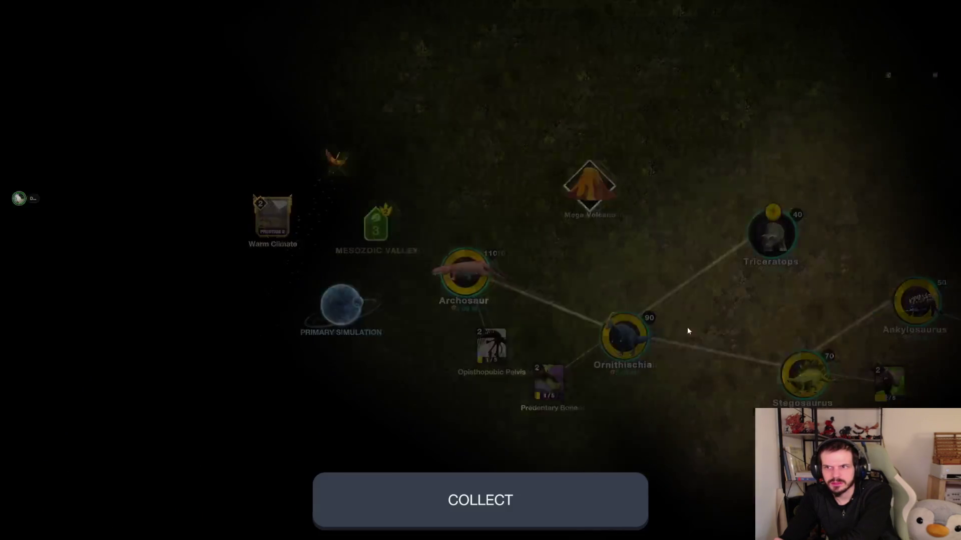
- Open the waiting geodes and call for the asteroid extinction
{"action": "left_click", "coordinate": [510, 493]}
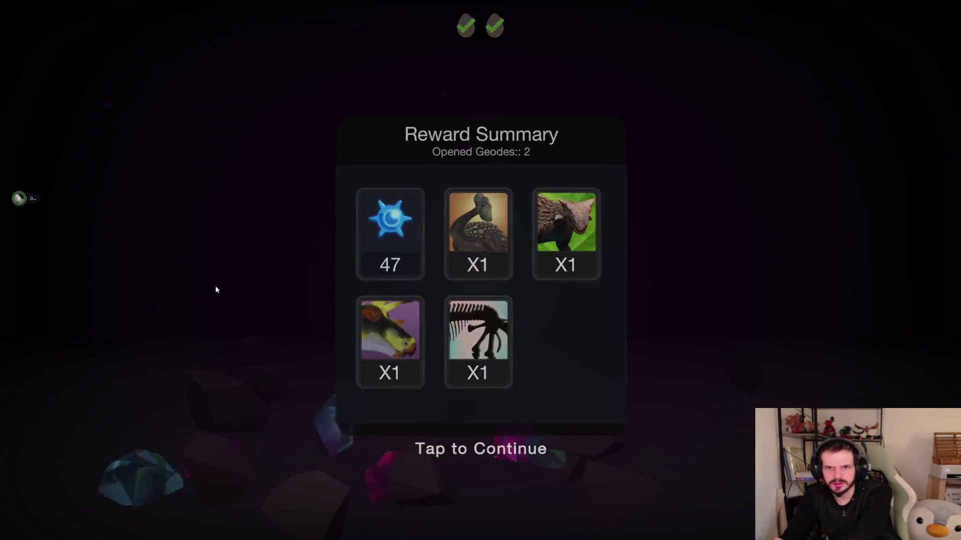
{"action": "left_click", "coordinate": [215, 286]}
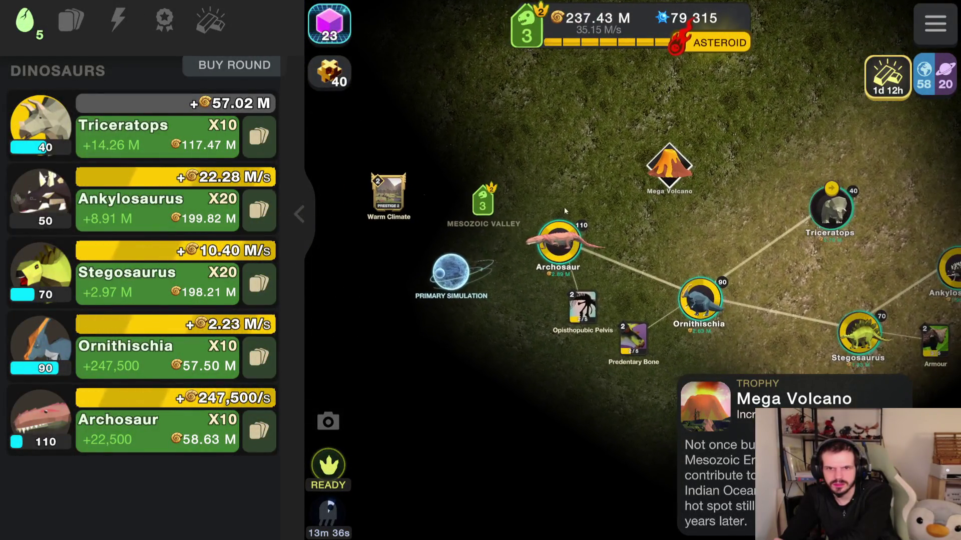
{"action": "left_click", "coordinate": [719, 43]}
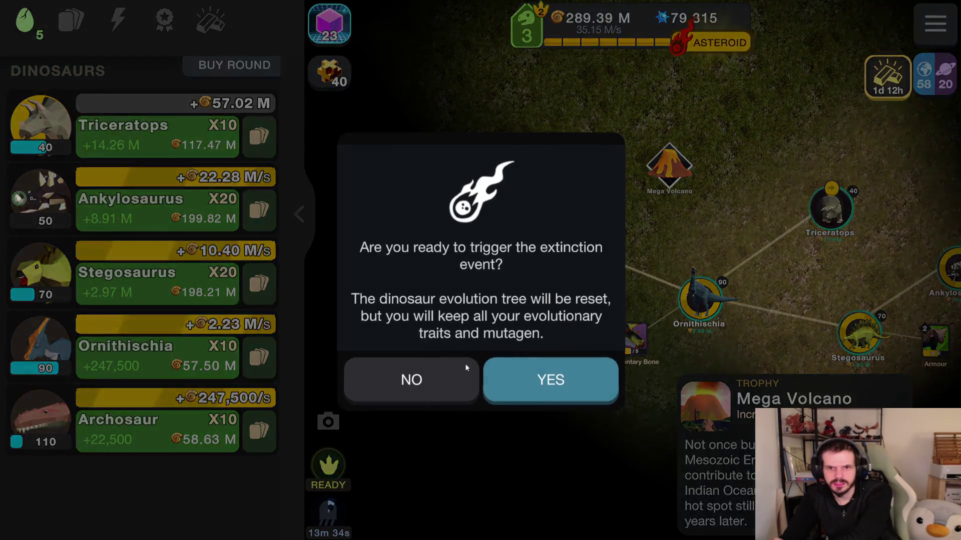
- Confirm the extinction, acknowledge Rank 4 and crack the meteorite reward
{"action": "left_click", "coordinate": [550, 379]}
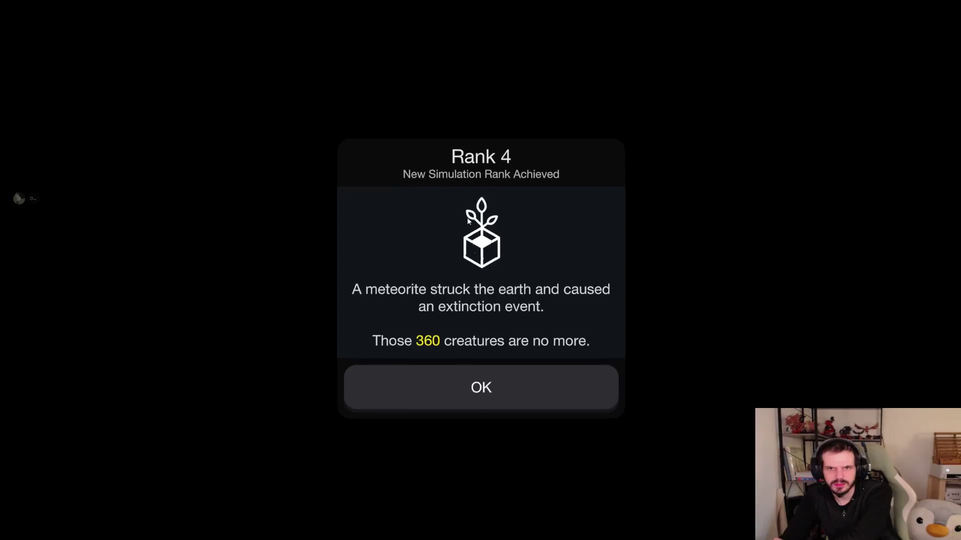
{"action": "left_click", "coordinate": [480, 388]}
{"action": "left_click", "coordinate": [461, 506]}
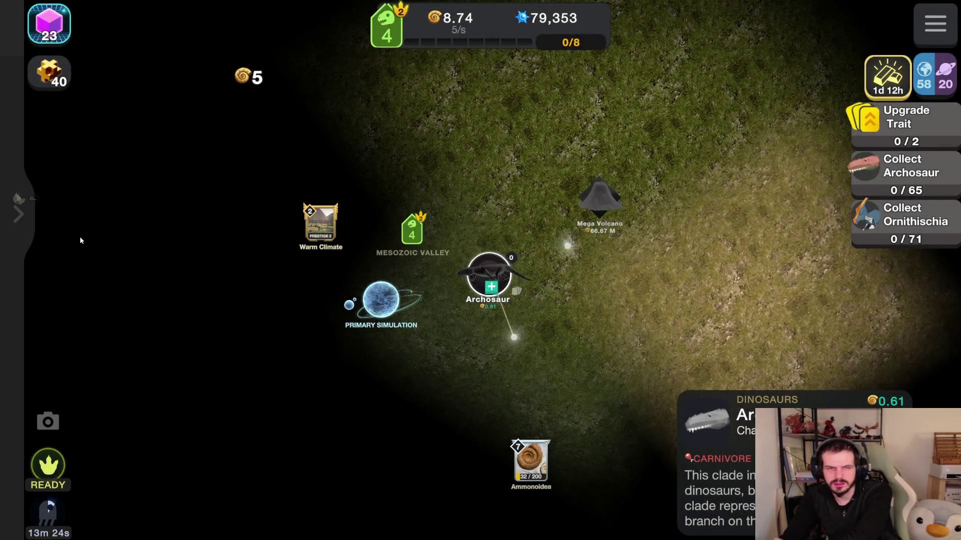
- Rank the Tail Club trait up to level 3
{"action": "left_click", "coordinate": [18, 215]}
{"action": "left_click", "coordinate": [71, 21]}
{"action": "left_click", "coordinate": [42, 193]}
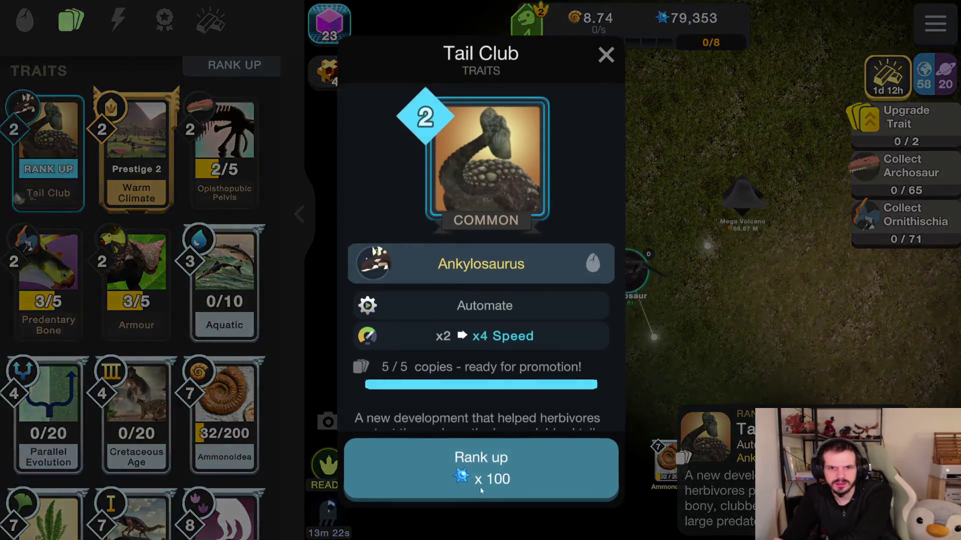
{"action": "left_click", "coordinate": [473, 479]}
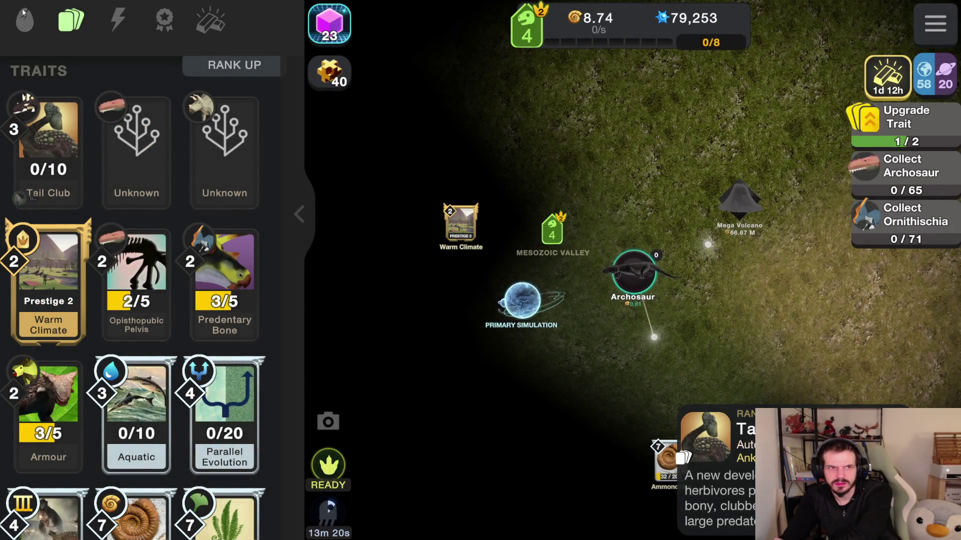
{"action": "left_click", "coordinate": [23, 12]}
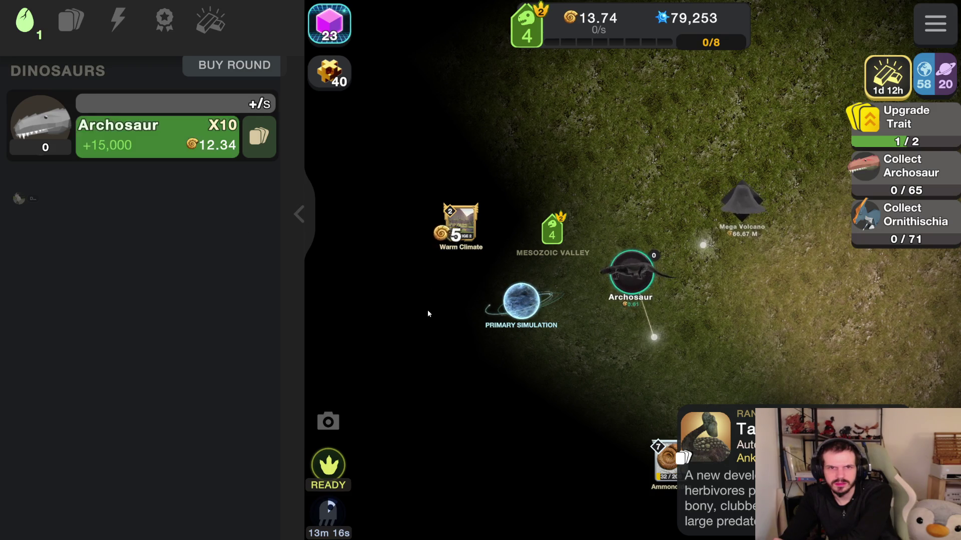
- Rebuy Archosaur, Ornithischia, Stegosaurus, Ankylosaurus, Triceratops and Pterosaur
{"action": "left_click", "coordinate": [191, 144]}
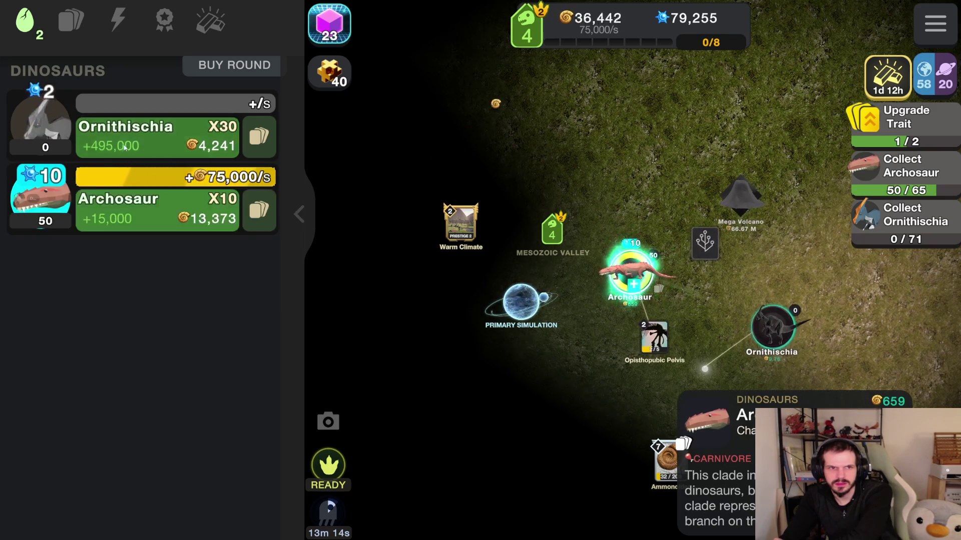
{"action": "left_click", "coordinate": [125, 147]}
{"action": "left_click", "coordinate": [134, 217]}
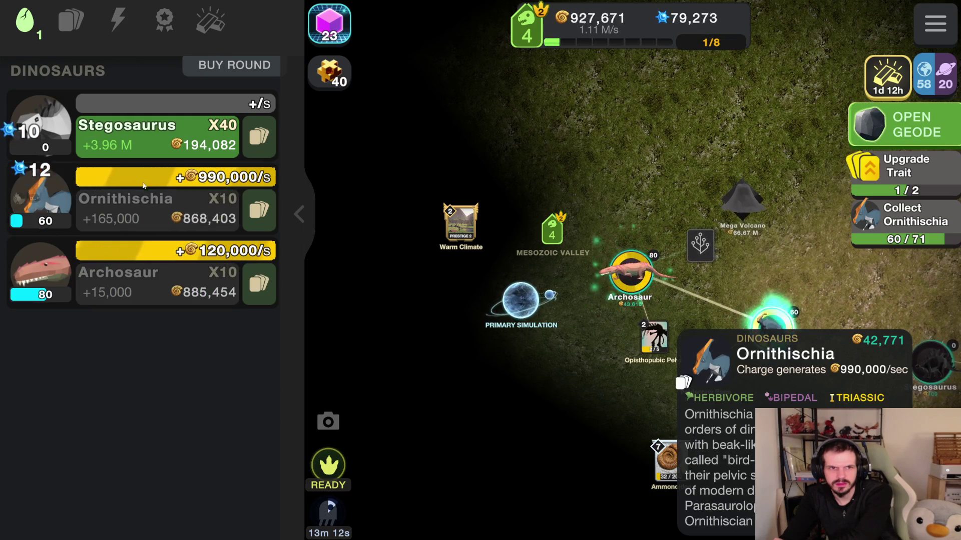
{"action": "left_click", "coordinate": [134, 140]}
{"action": "left_click", "coordinate": [165, 147]}
{"action": "left_click", "coordinate": [159, 147]}
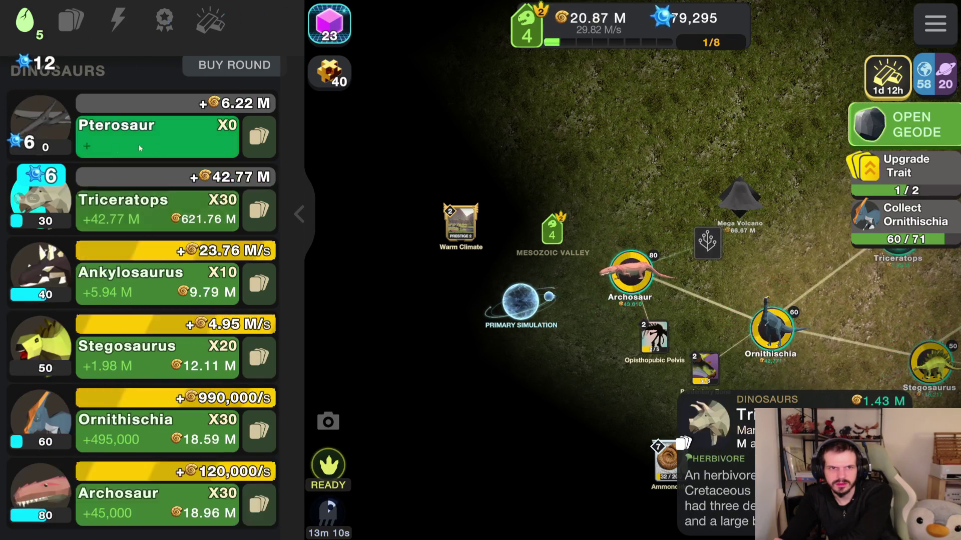
{"action": "left_click", "coordinate": [57, 138]}
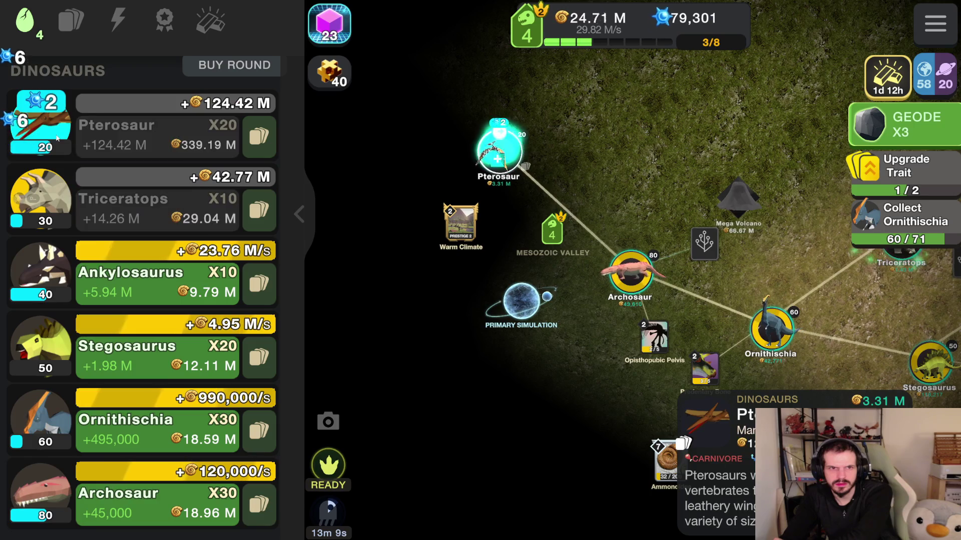
{"action": "left_click", "coordinate": [189, 453]}
{"action": "left_click", "coordinate": [114, 421]}
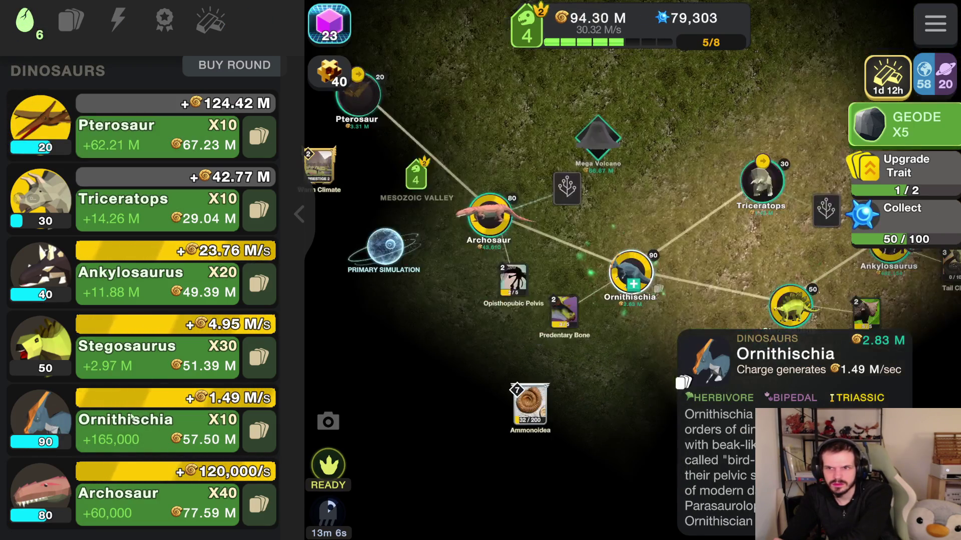
- Pan the map to reveal Pterosaur and open the five stored geodes
{"action": "mouse_move", "coordinate": [655, 259]}
{"action": "left_mouse_down"}
{"action": "mouse_move", "coordinate": [591, 248]}
{"action": "mouse_move", "coordinate": [467, 170]}
{"action": "left_mouse_up"}
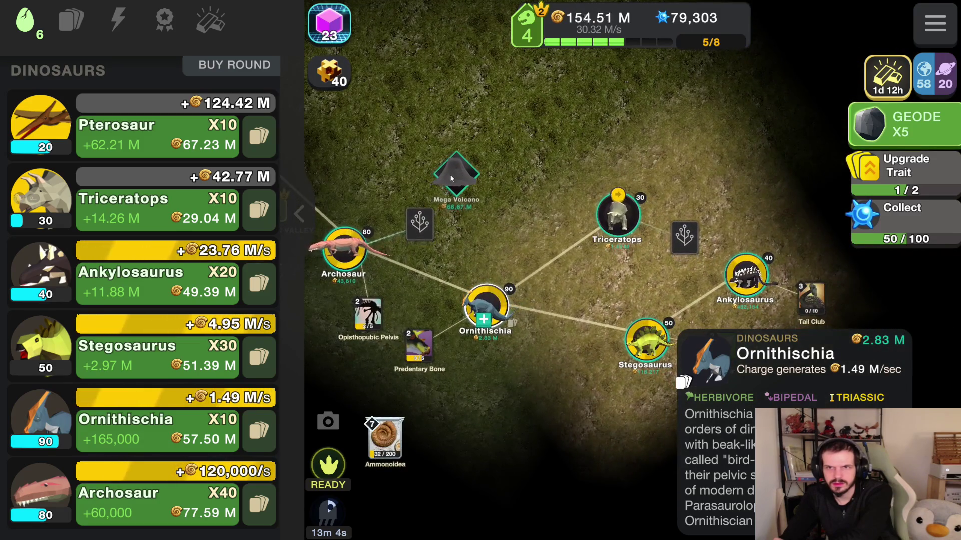
{"action": "left_click_drag", "start_coordinate": [526, 236], "coordinate": [668, 249]}
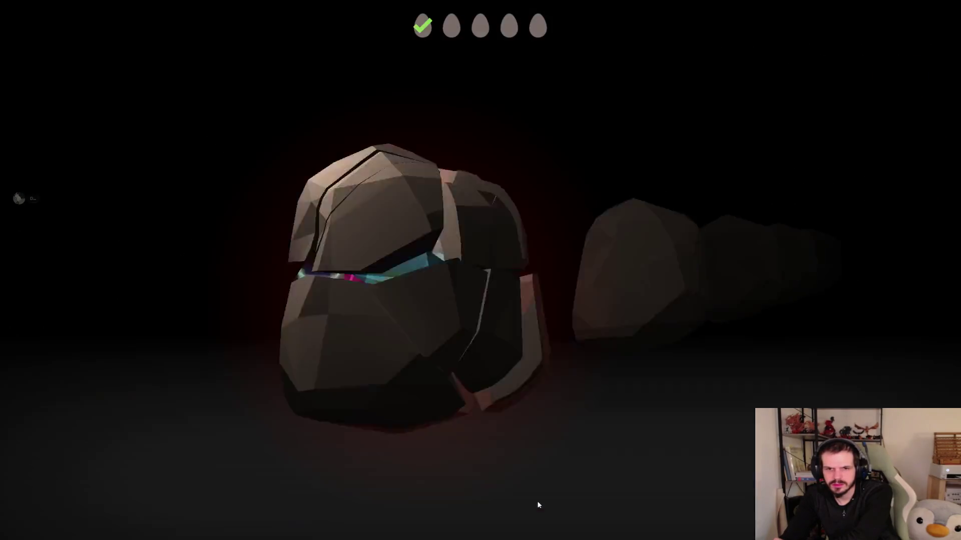
{"action": "left_click", "coordinate": [451, 467]}
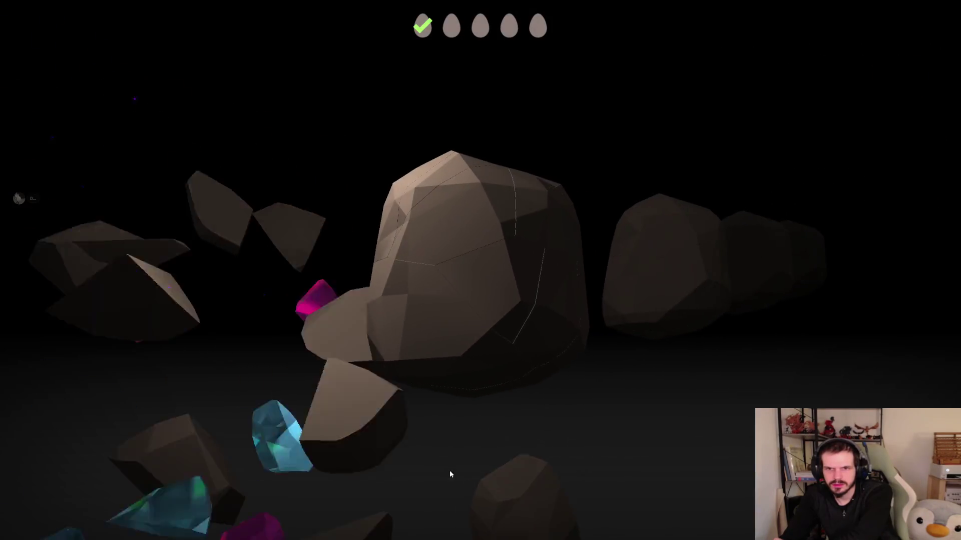
- Collect the geode rewards and rank up Propubic Pelvis and Nose Brow Horns
{"action": "left_click", "coordinate": [512, 365]}
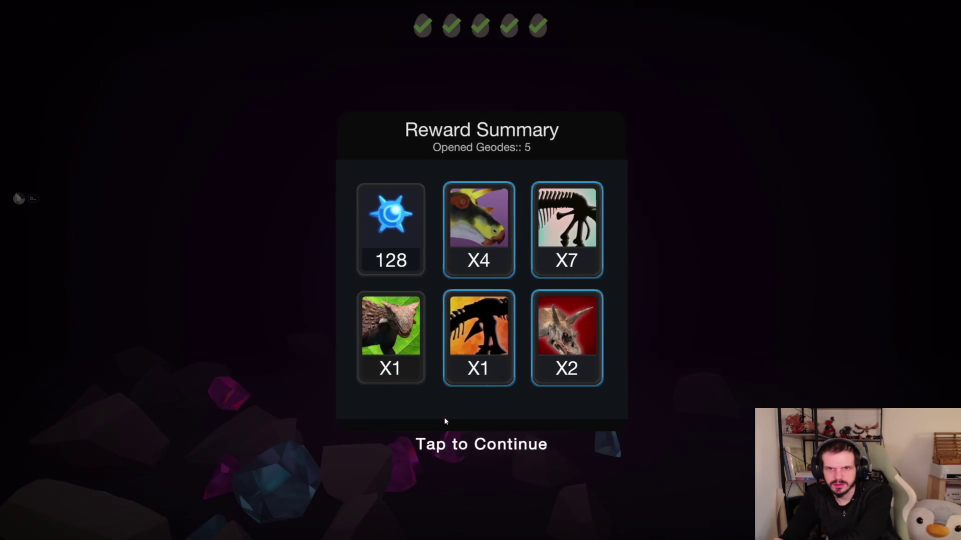
{"action": "left_click", "coordinate": [443, 417]}
{"action": "left_click", "coordinate": [70, 21]}
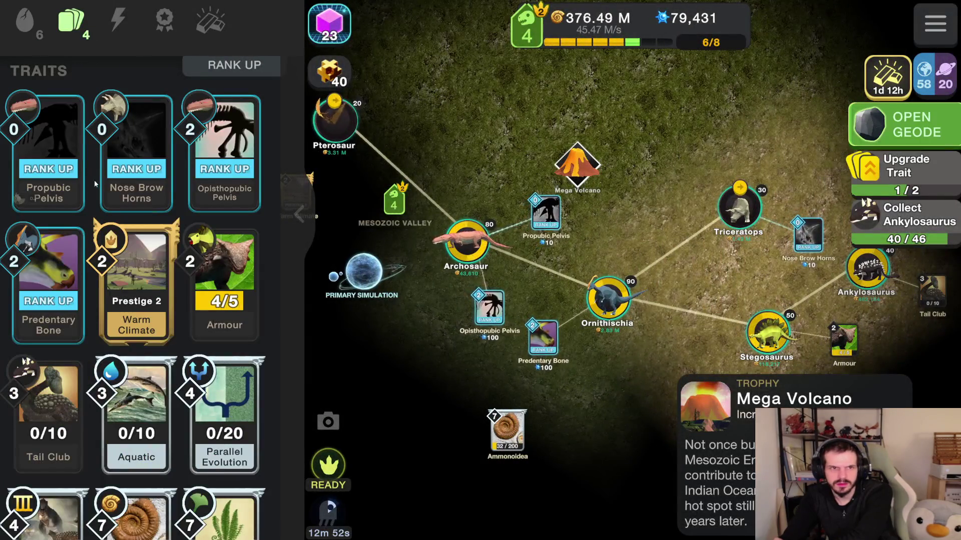
{"action": "left_click", "coordinate": [86, 183]}
{"action": "left_click", "coordinate": [474, 473]}
{"action": "left_click", "coordinate": [136, 169]}
{"action": "left_click", "coordinate": [481, 465]}
- Rank up the Opisthopubic Pelvis and Predentary Bone traits
{"action": "left_click", "coordinate": [196, 189]}
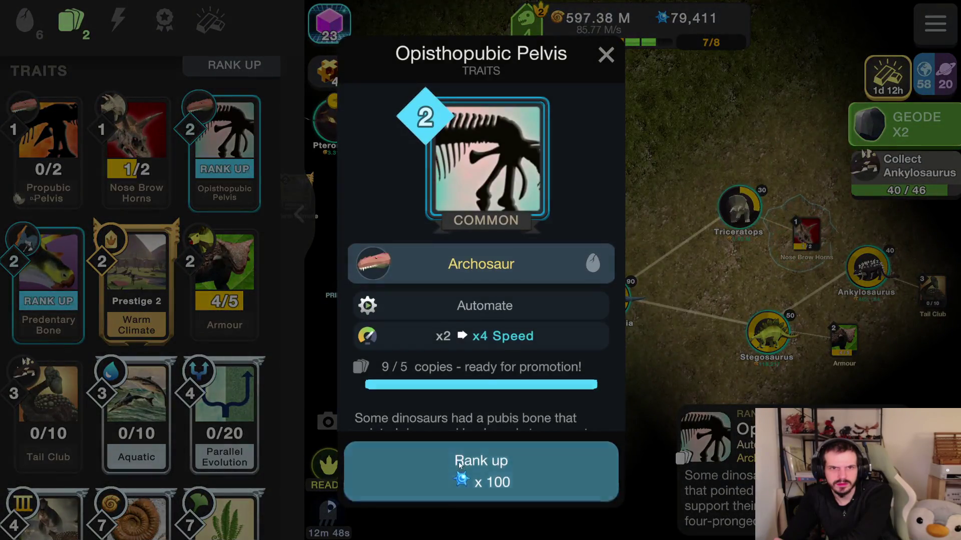
{"action": "left_click", "coordinate": [462, 466]}
{"action": "left_click", "coordinate": [461, 467]}
{"action": "left_click", "coordinate": [48, 150]}
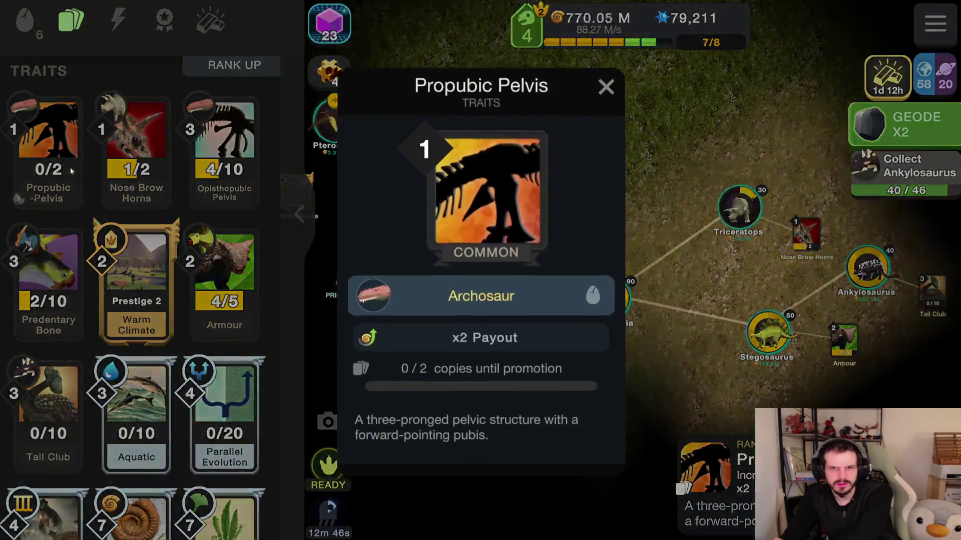
{"action": "left_click", "coordinate": [627, 95]}
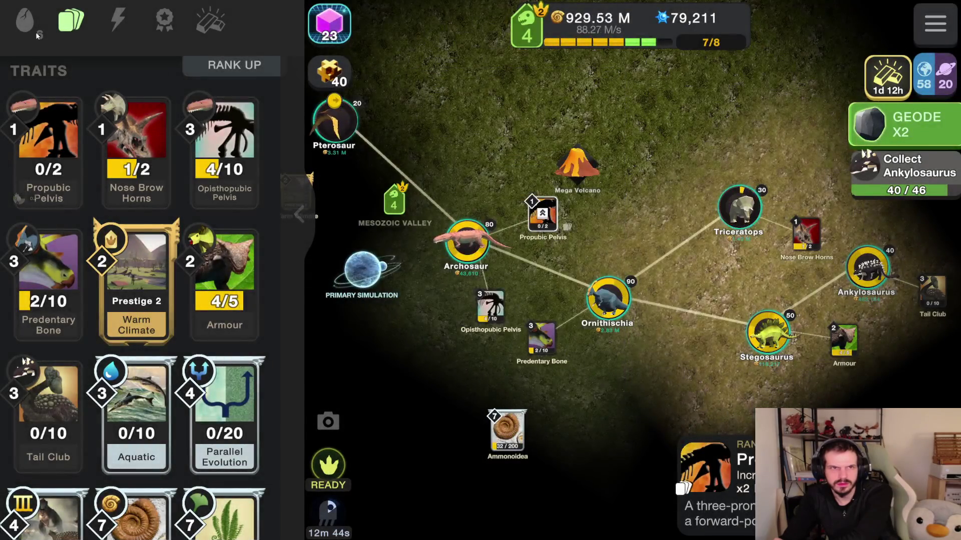
{"action": "left_click", "coordinate": [25, 20]}
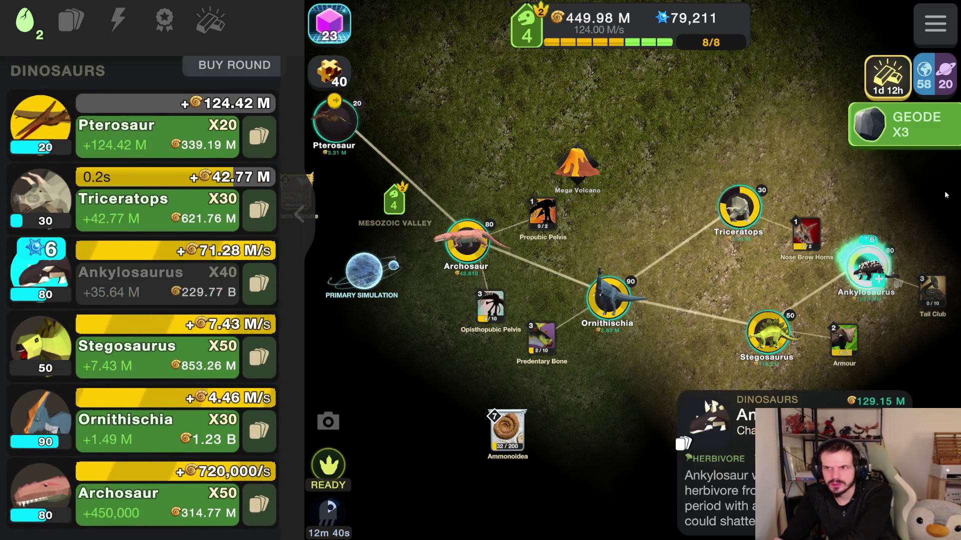
- Open the three stored geodes and collect their rewards
{"action": "left_click", "coordinate": [911, 125]}
{"action": "left_click", "coordinate": [496, 510]}
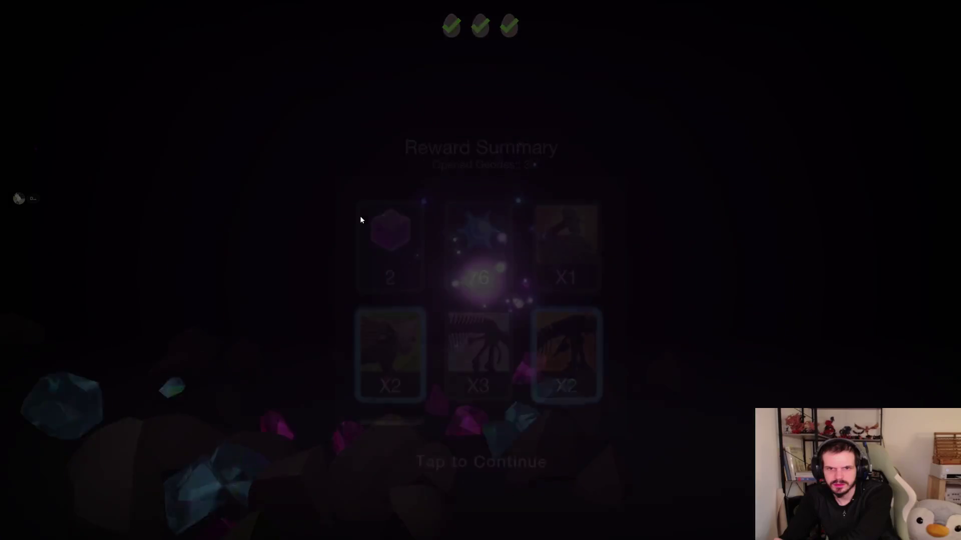
{"action": "left_click", "coordinate": [354, 218]}
{"action": "left_click", "coordinate": [73, 22]}
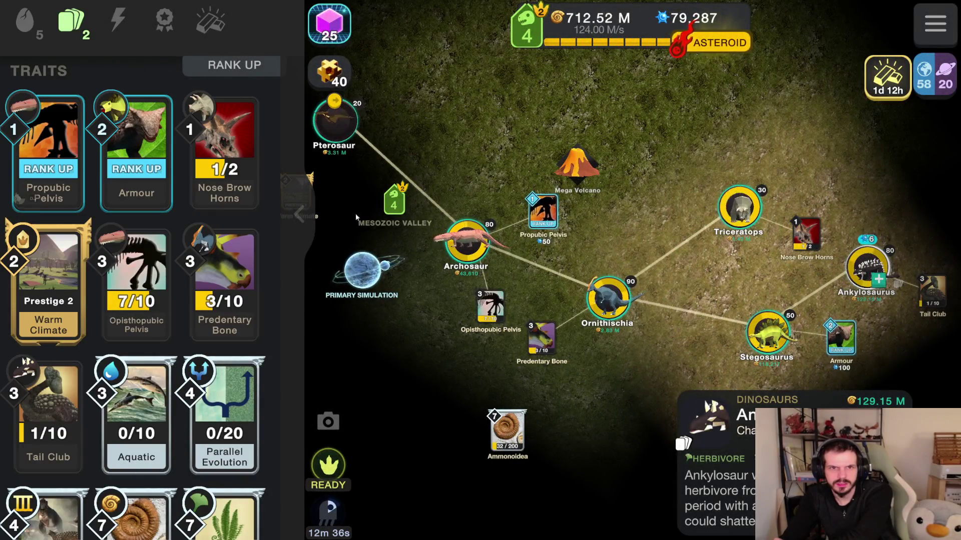
{"action": "left_click", "coordinate": [364, 218]}
- Trigger the asteroid extinction to reach rank 5 and collect the meteorite reward
{"action": "left_click", "coordinate": [576, 43]}
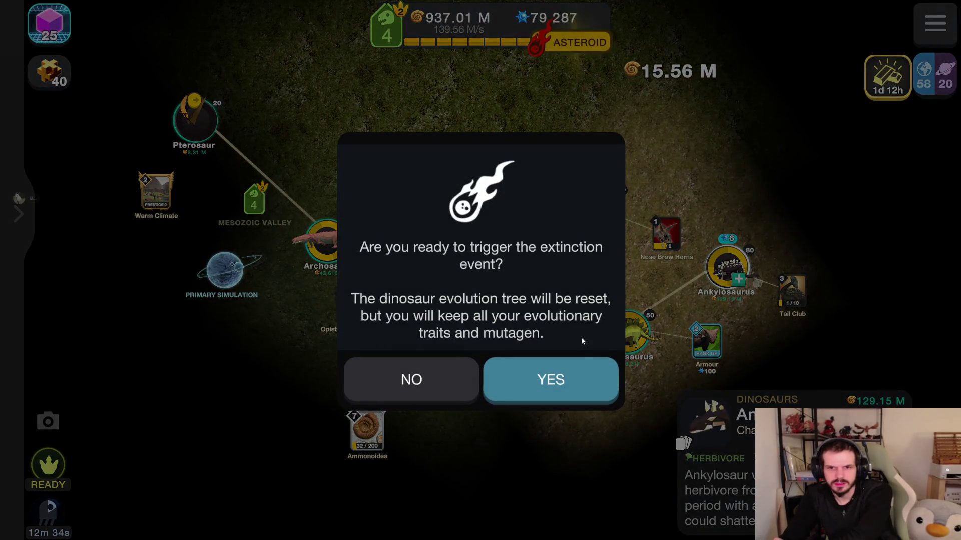
{"action": "left_click", "coordinate": [566, 380]}
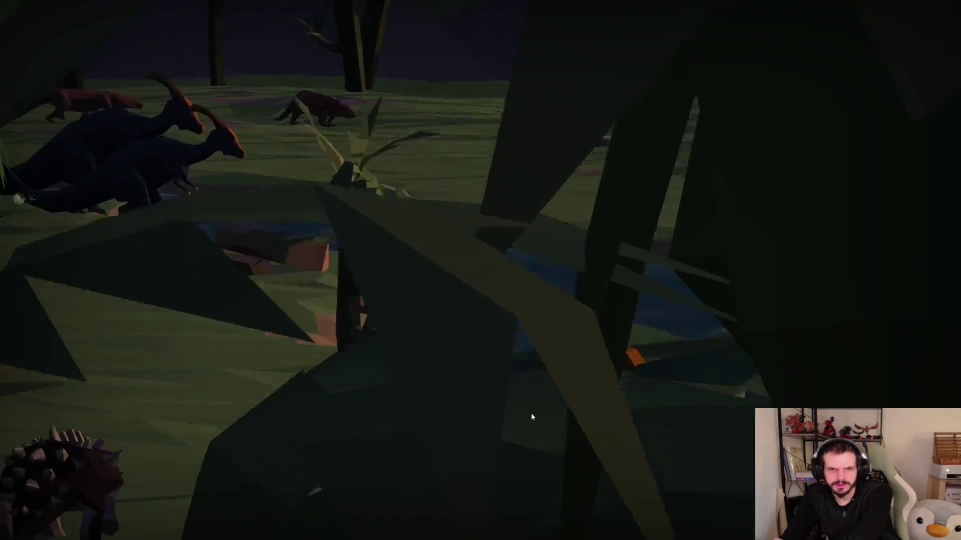
{"action": "left_click", "coordinate": [499, 479]}
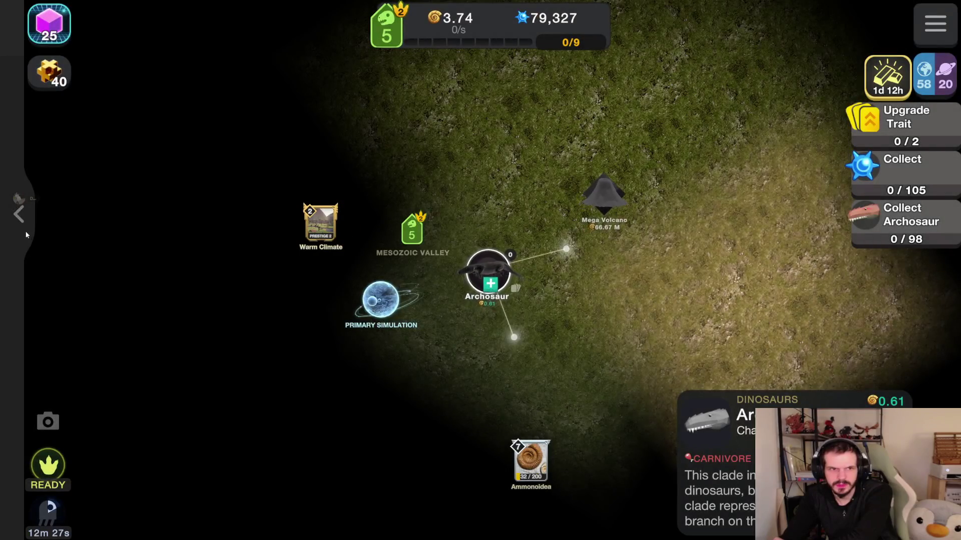
{"action": "left_click", "coordinate": [27, 235]}
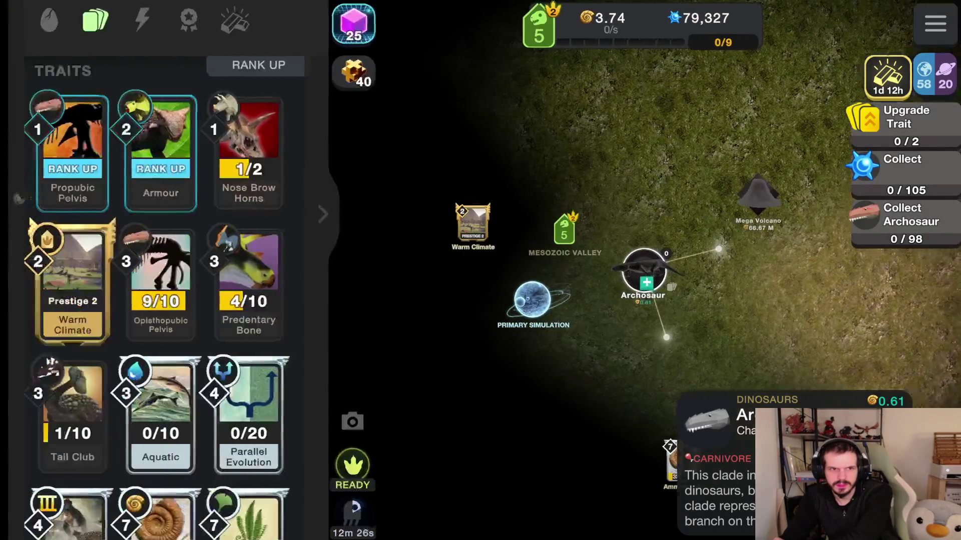
- Buy several rounds of Archosaur, Ornithischia and Stegosaurus
{"action": "left_click", "coordinate": [32, 28]}
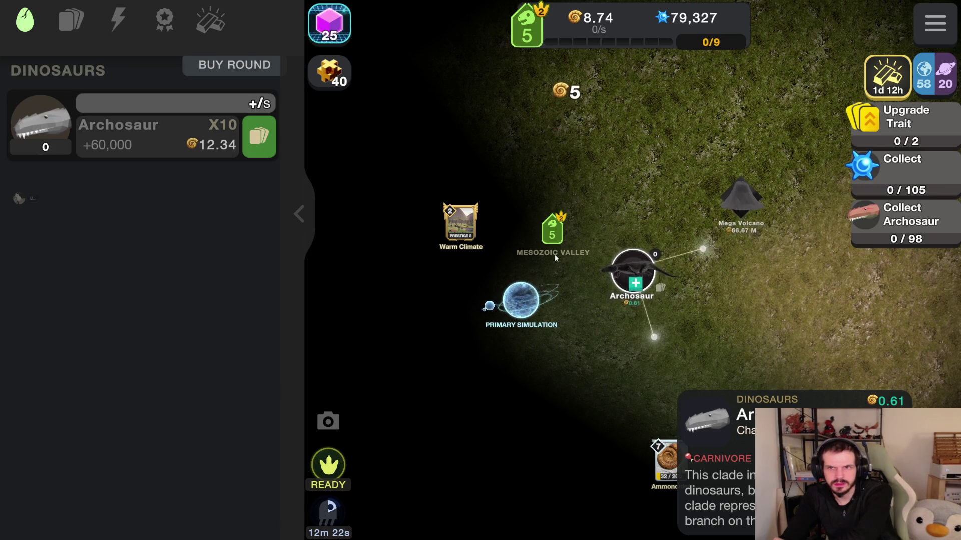
{"action": "left_click", "coordinate": [146, 136]}
{"action": "left_click", "coordinate": [172, 205]}
{"action": "left_click", "coordinate": [165, 217]}
{"action": "left_click", "coordinate": [167, 148]}
{"action": "left_click", "coordinate": [155, 146]}
{"action": "left_click", "coordinate": [142, 139]}
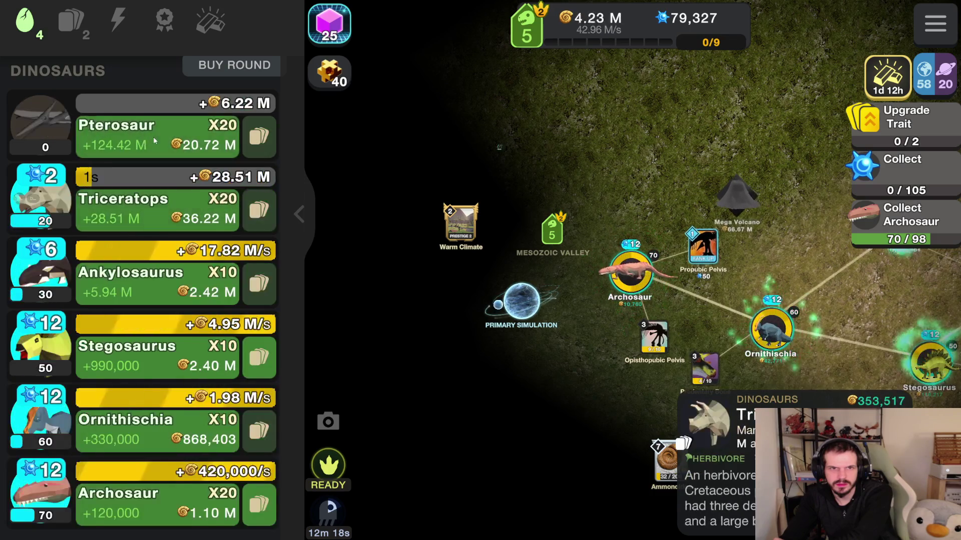
{"action": "left_click", "coordinate": [152, 137]}
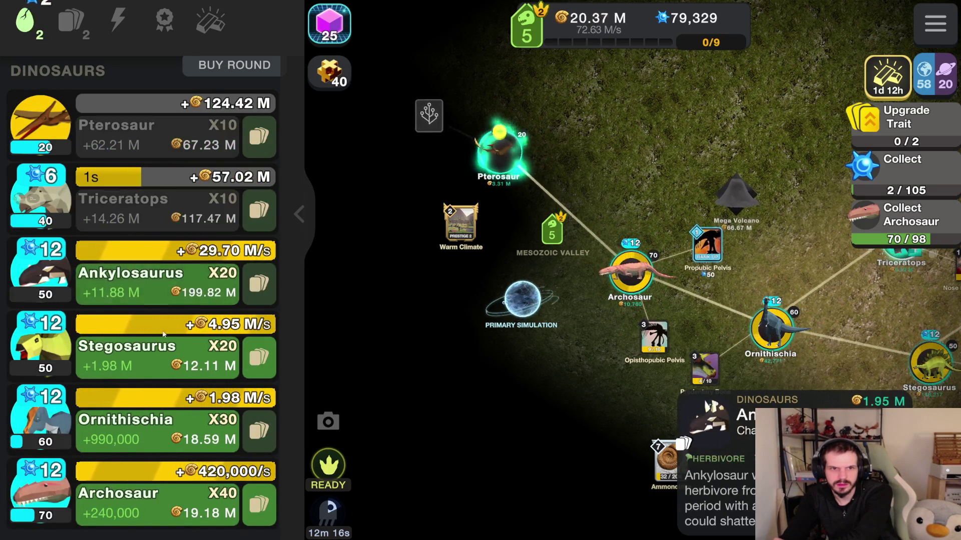
- Buy more Archosaur, Ornithischia, Pterosaur, Triceratops and Stegosaurus
{"action": "left_click", "coordinate": [150, 503]}
{"action": "left_click", "coordinate": [151, 430]}
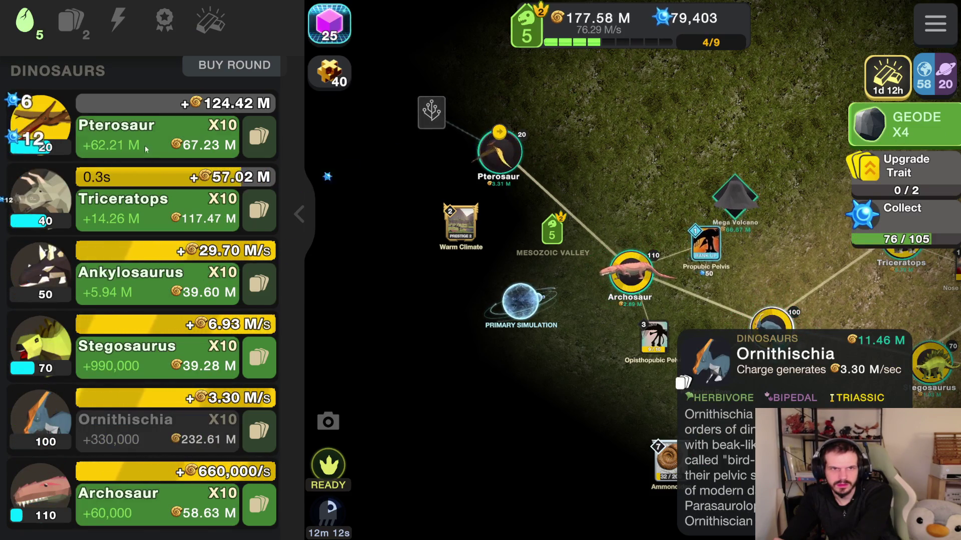
{"action": "left_click", "coordinate": [146, 147]}
{"action": "left_click", "coordinate": [165, 210]}
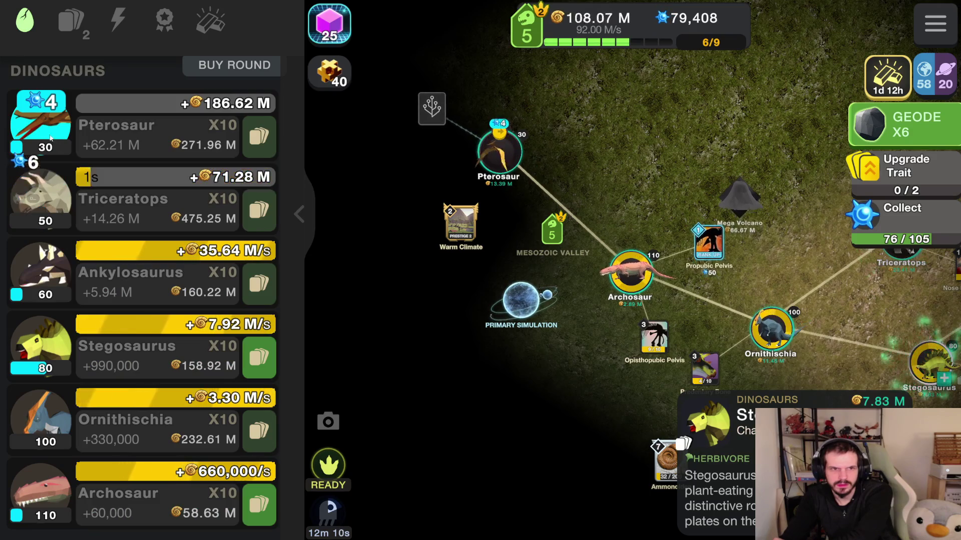
{"action": "left_click", "coordinate": [150, 503]}
{"action": "left_click", "coordinate": [150, 356]}
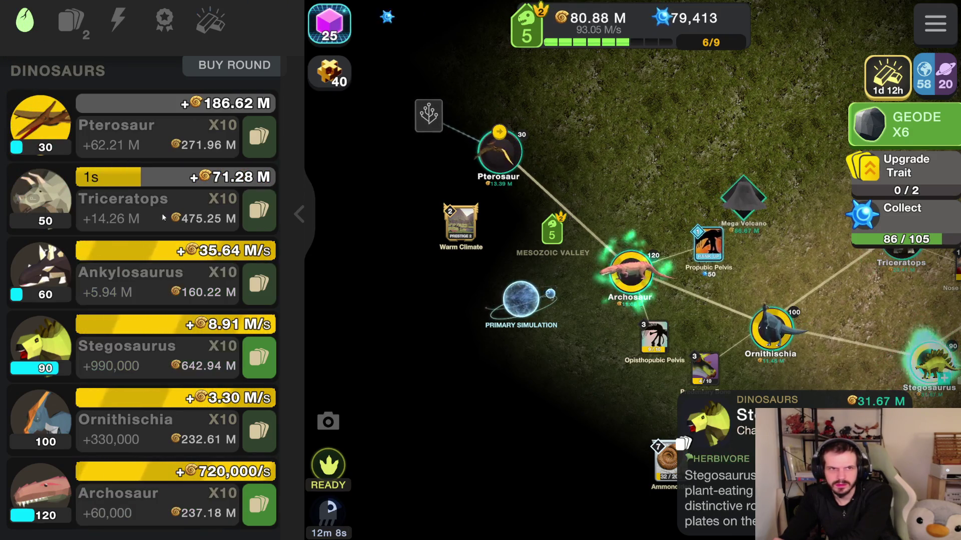
- Crack all six stored geodes and start the Archosaur photo mission
{"action": "left_click", "coordinate": [913, 134]}
{"action": "left_click", "coordinate": [633, 520]}
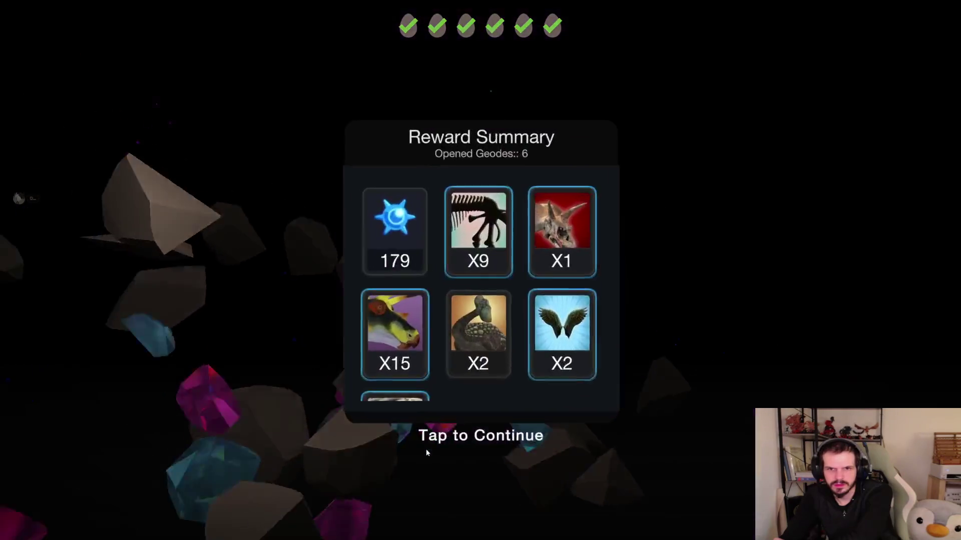
{"action": "left_click", "coordinate": [425, 449]}
{"action": "left_click", "coordinate": [900, 131]}
{"action": "left_click", "coordinate": [480, 500]}
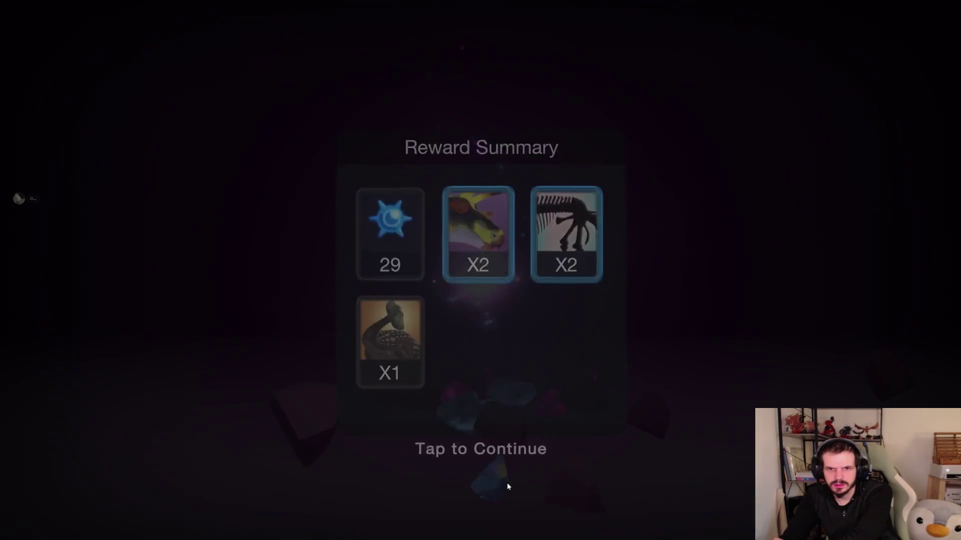
{"action": "left_click", "coordinate": [497, 482]}
{"action": "left_click", "coordinate": [921, 184]}
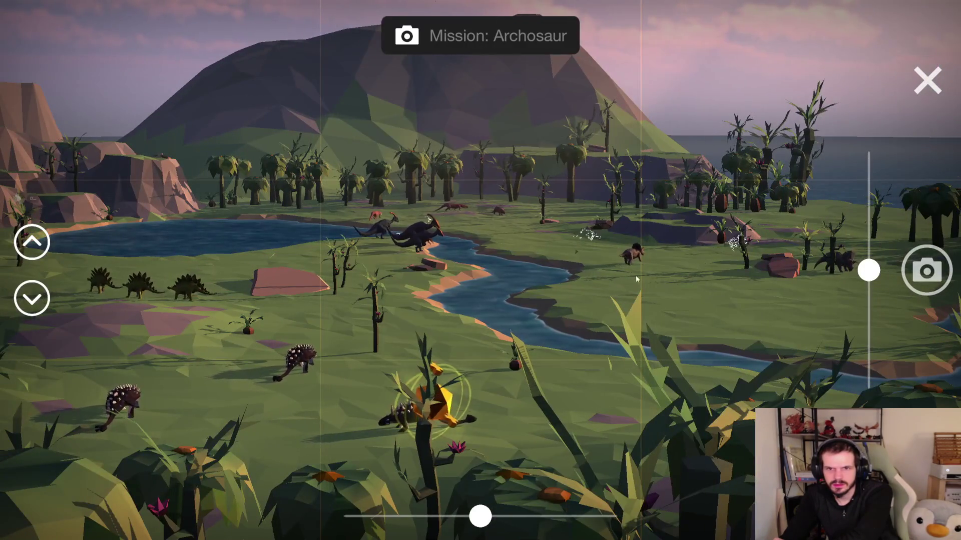
- Photograph the Archosaur and collect the mission's geode reward
{"action": "left_click", "coordinate": [587, 239]}
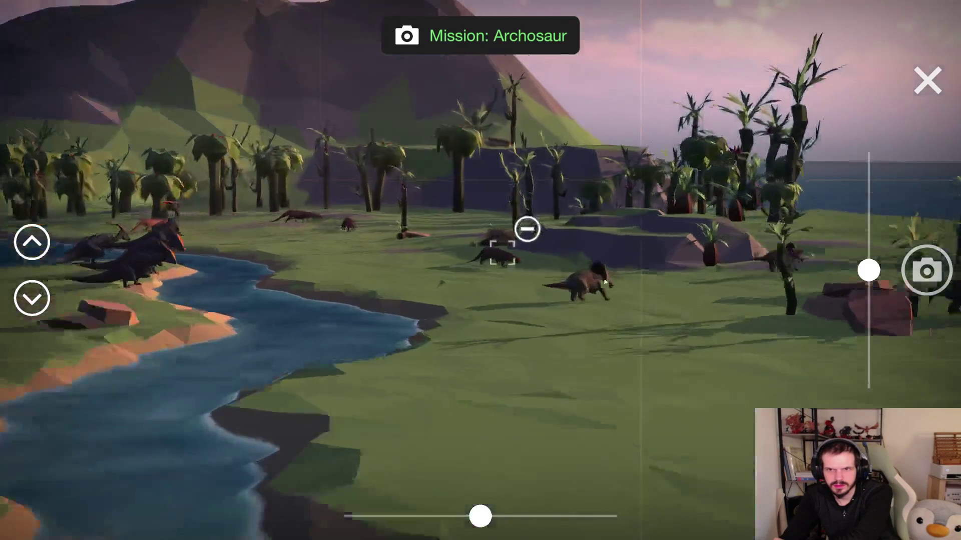
{"action": "left_click", "coordinate": [927, 270]}
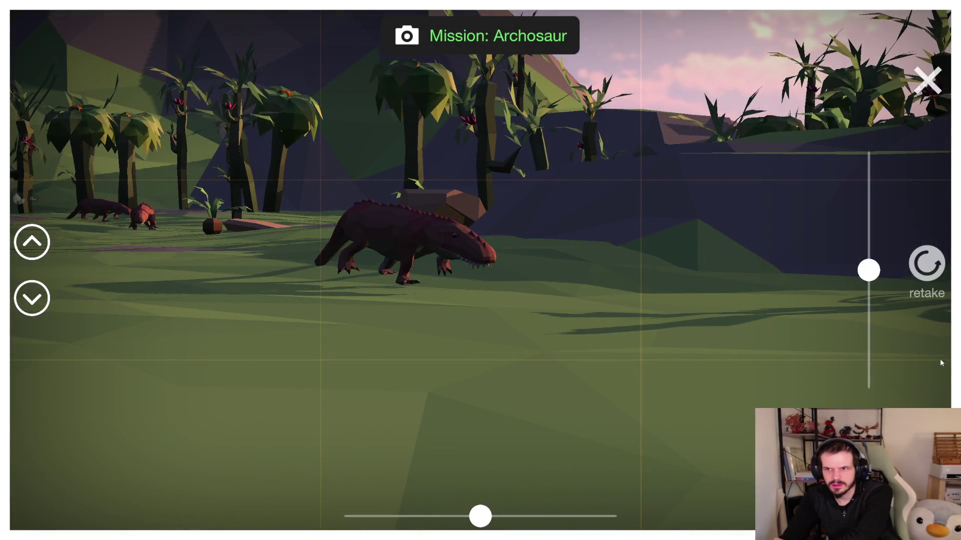
{"action": "left_click", "coordinate": [931, 89]}
{"action": "left_click", "coordinate": [904, 123]}
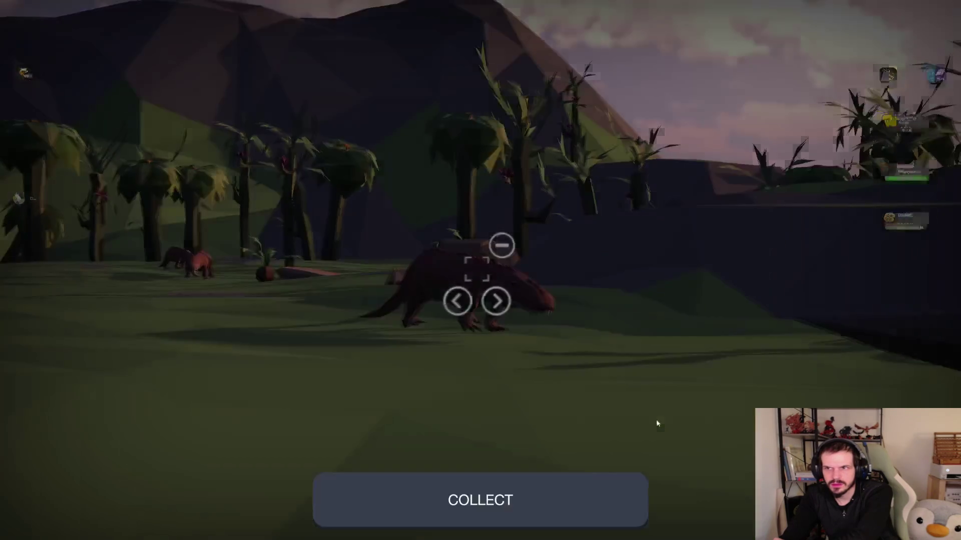
{"action": "left_click", "coordinate": [519, 503]}
{"action": "left_click", "coordinate": [332, 381]}
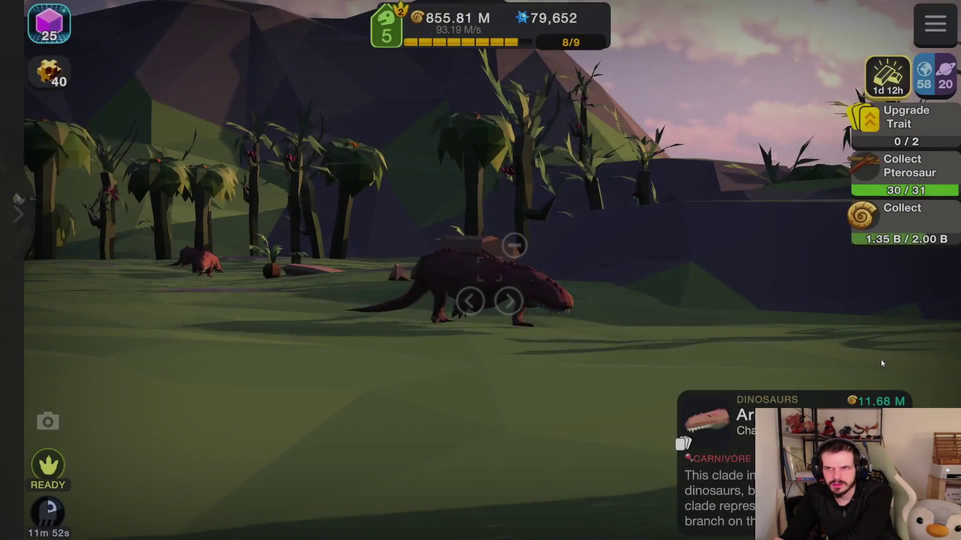
- Buy more Pterosaurs to finish the quest and crack the earned geode
{"action": "left_click", "coordinate": [18, 214]}
{"action": "left_click", "coordinate": [43, 141]}
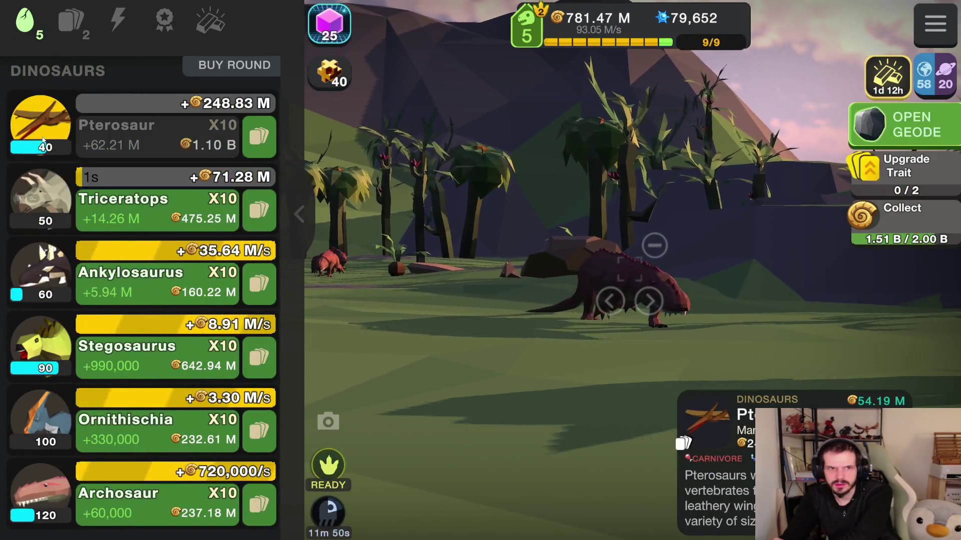
{"action": "left_click", "coordinate": [900, 139]}
{"action": "left_click", "coordinate": [516, 495]}
{"action": "left_click", "coordinate": [321, 453]}
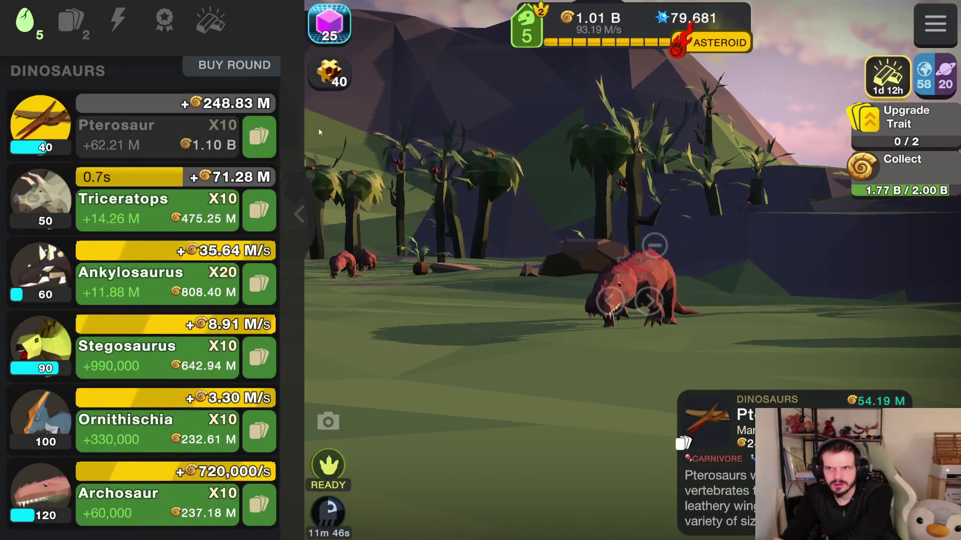
- Rank up the Ossification and Wings traits
{"action": "left_click", "coordinate": [72, 21]}
{"action": "left_click", "coordinate": [49, 135]}
{"action": "left_click", "coordinate": [451, 466]}
{"action": "left_click", "coordinate": [136, 150]}
{"action": "left_click", "coordinate": [480, 470]}
{"action": "left_click", "coordinate": [136, 150]}
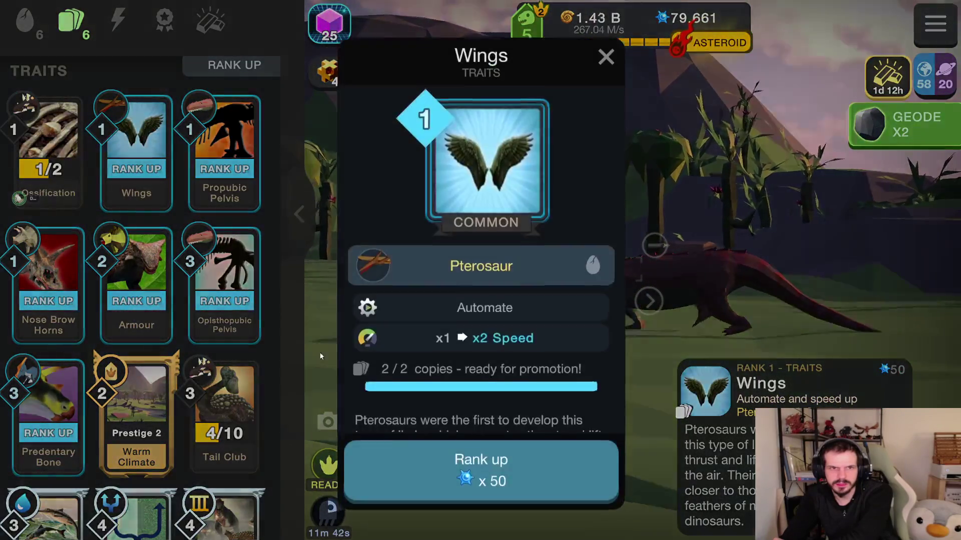
{"action": "left_click", "coordinate": [480, 475]}
- Rank up Propubic Pelvis, Nose Brow Horns, Armour, Opisthopubic Pelvis and Predentary Bone
{"action": "left_click", "coordinate": [225, 200]}
{"action": "left_click", "coordinate": [480, 473]}
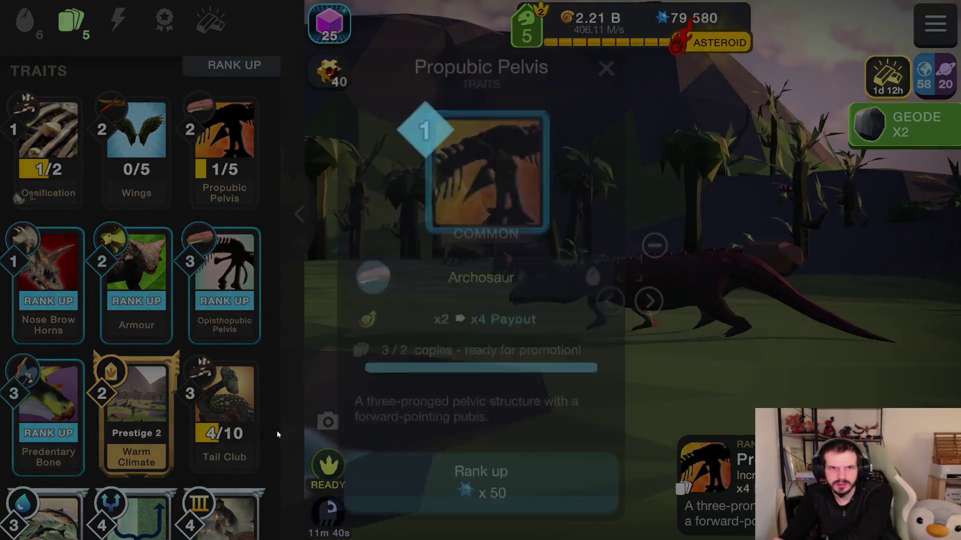
{"action": "left_click", "coordinate": [44, 290]}
{"action": "left_click", "coordinate": [446, 484]}
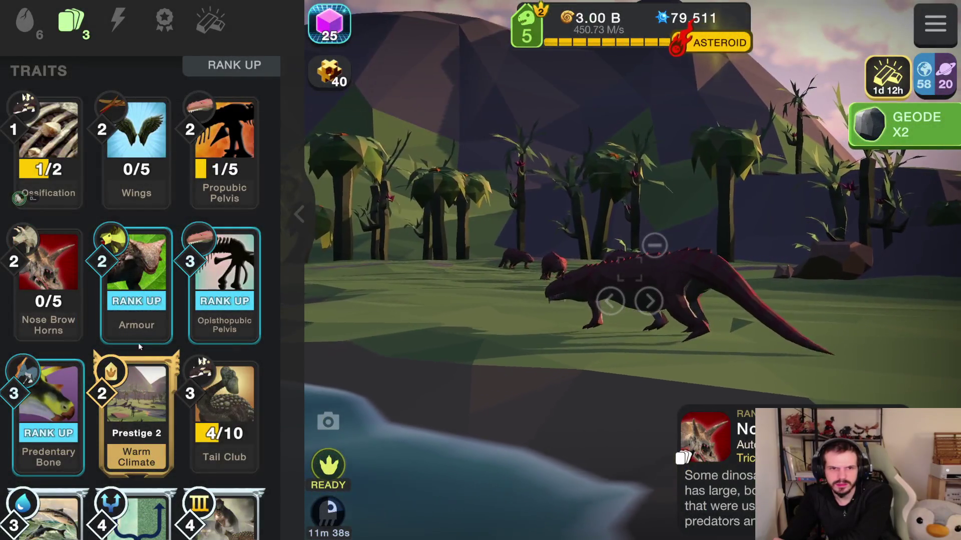
{"action": "left_click", "coordinate": [136, 281]}
{"action": "left_click", "coordinate": [442, 494]}
{"action": "left_click", "coordinate": [225, 280]}
{"action": "left_click", "coordinate": [450, 476]}
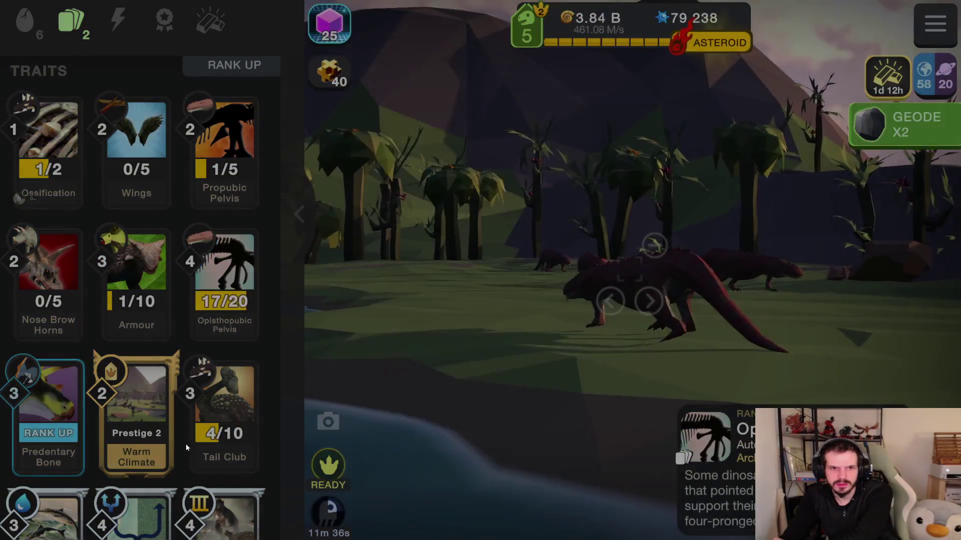
{"action": "left_click", "coordinate": [61, 414]}
{"action": "left_click", "coordinate": [535, 482]}
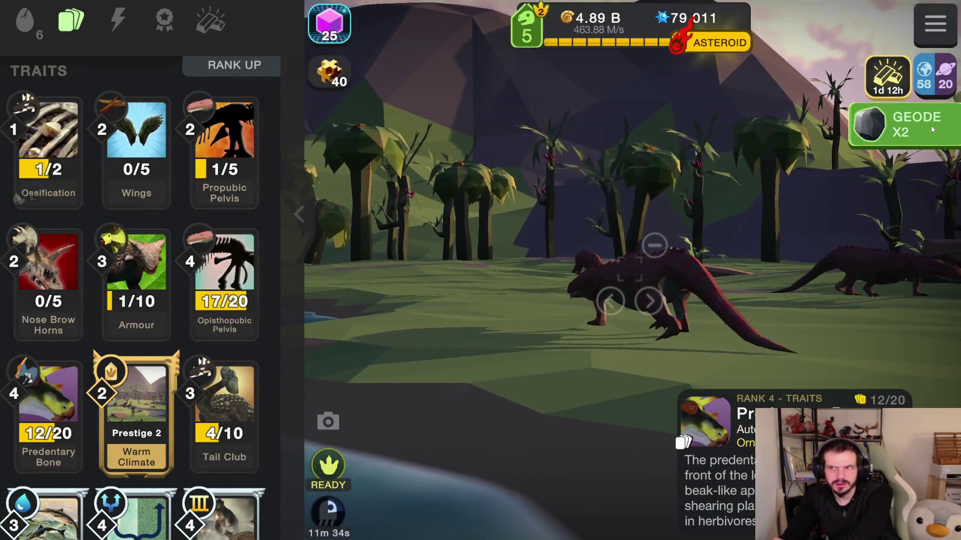
- Crack both earned geodes, then bring up the asteroid extinction prompt
{"action": "left_click", "coordinate": [901, 125]}
{"action": "left_click", "coordinate": [506, 520]}
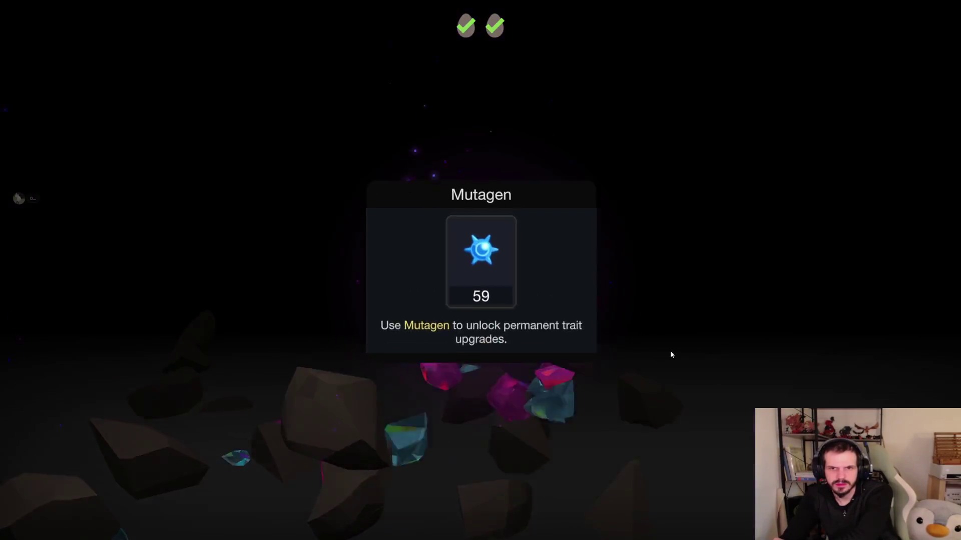
{"action": "left_click", "coordinate": [703, 347]}
{"action": "left_click", "coordinate": [726, 358]}
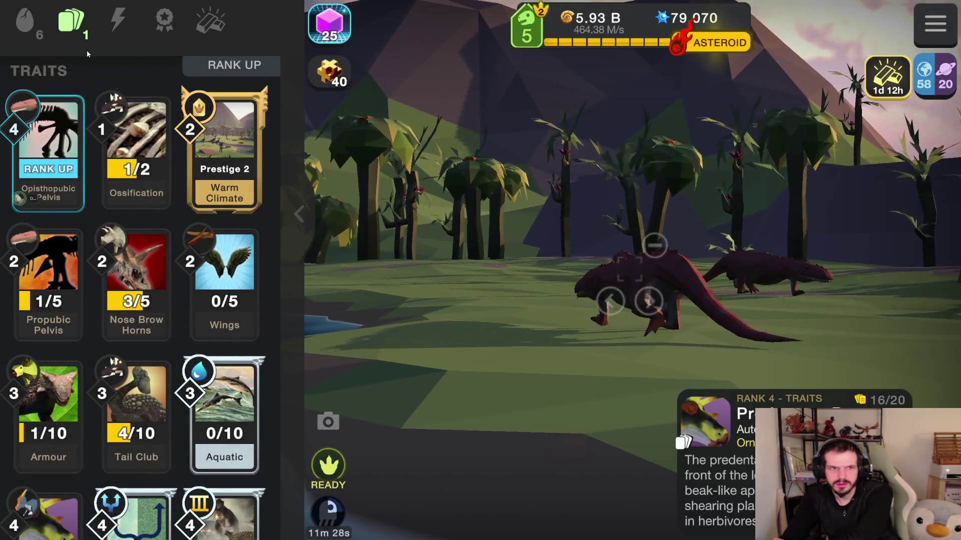
{"action": "left_click", "coordinate": [24, 20]}
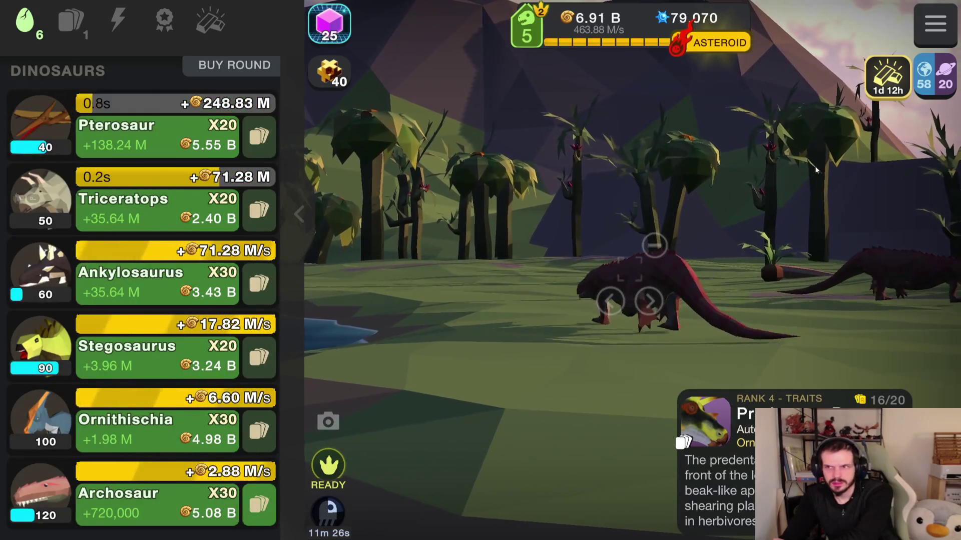
{"action": "left_click", "coordinate": [716, 42]}
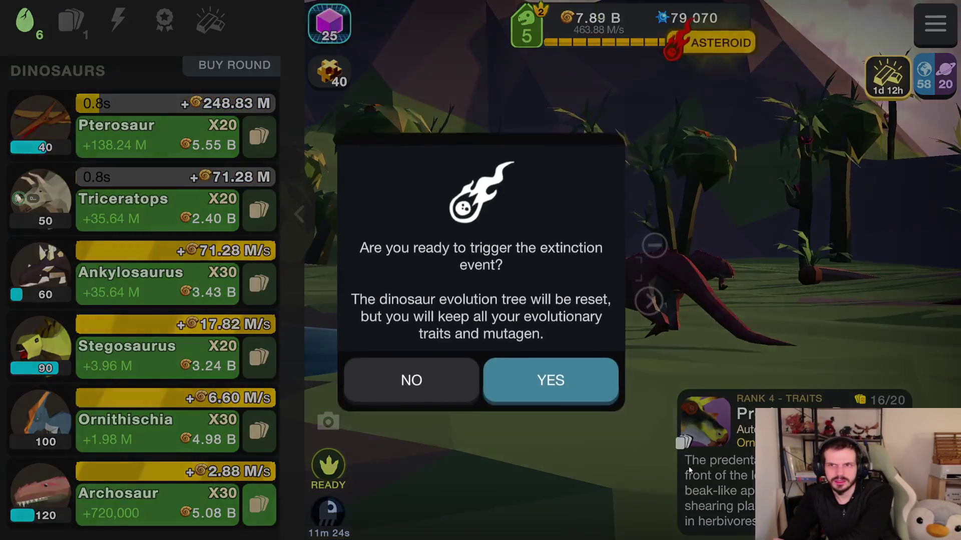
- Confirm the extinction and acknowledge reaching simulation rank 6
{"action": "left_click", "coordinate": [555, 385]}
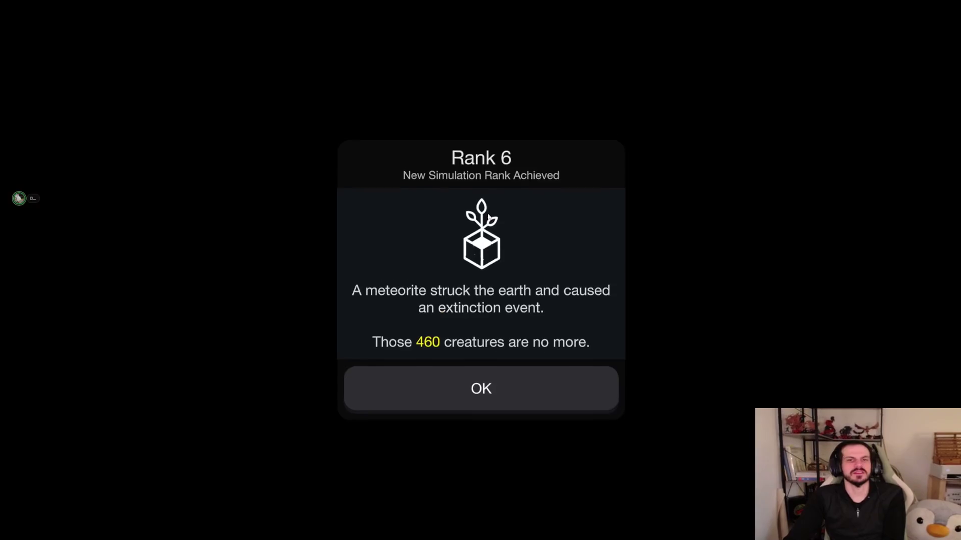
{"action": "left_click", "coordinate": [455, 375]}
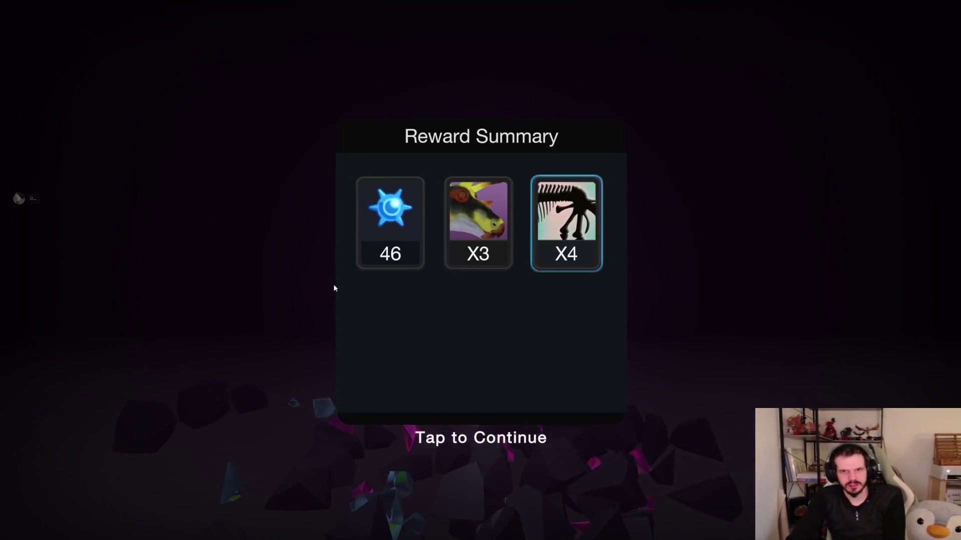
{"action": "left_click", "coordinate": [333, 284]}
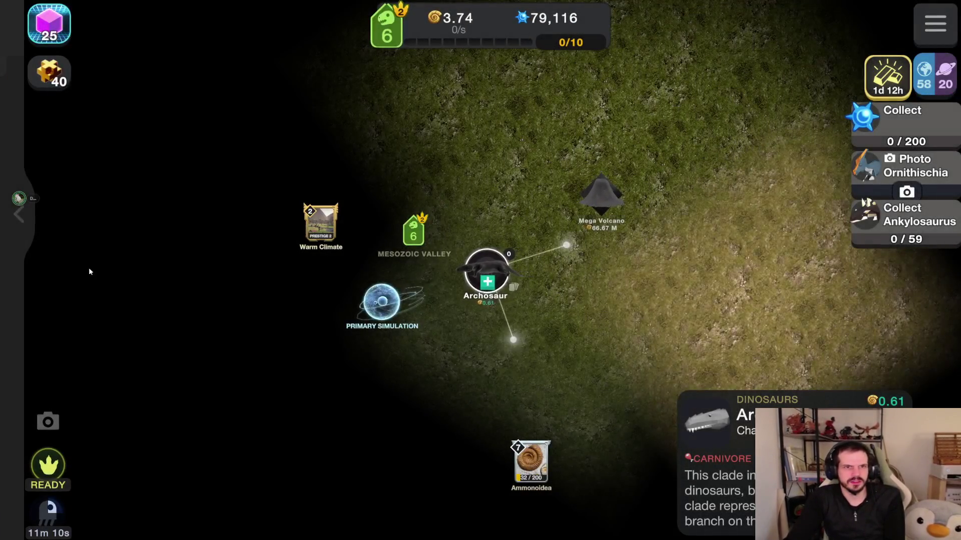
- Buy ten Pterosaurs and ten Plesiosaurs
{"action": "left_click", "coordinate": [22, 232]}
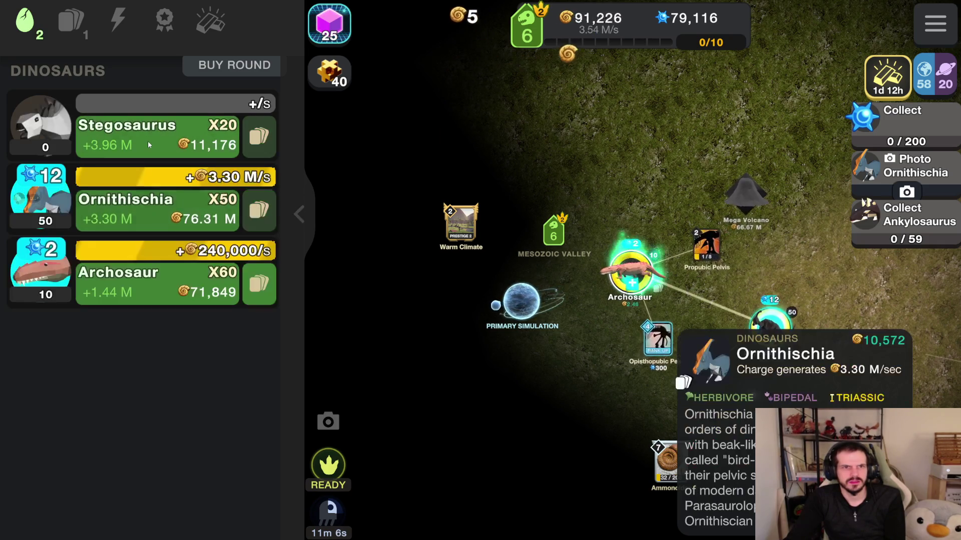
{"action": "left_click", "coordinate": [156, 143]}
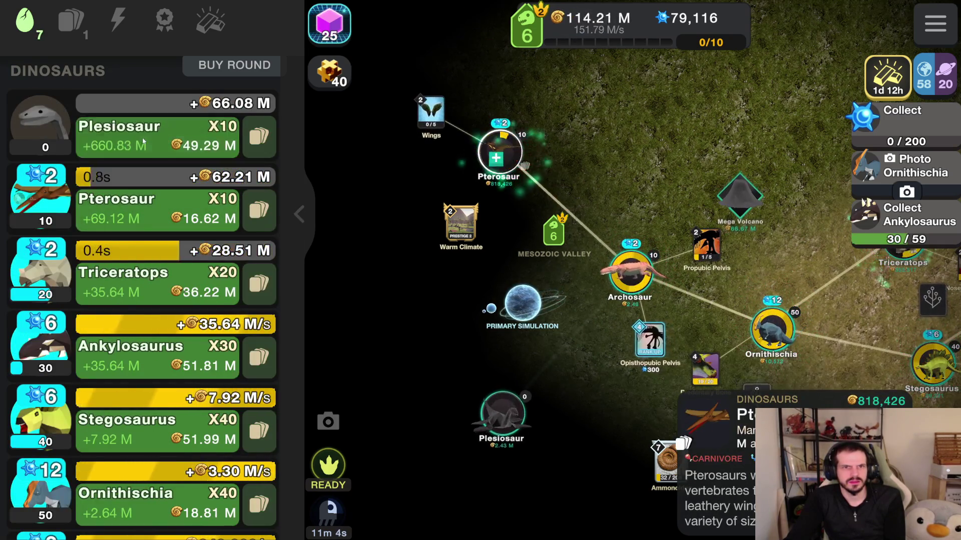
{"action": "left_click", "coordinate": [142, 141]}
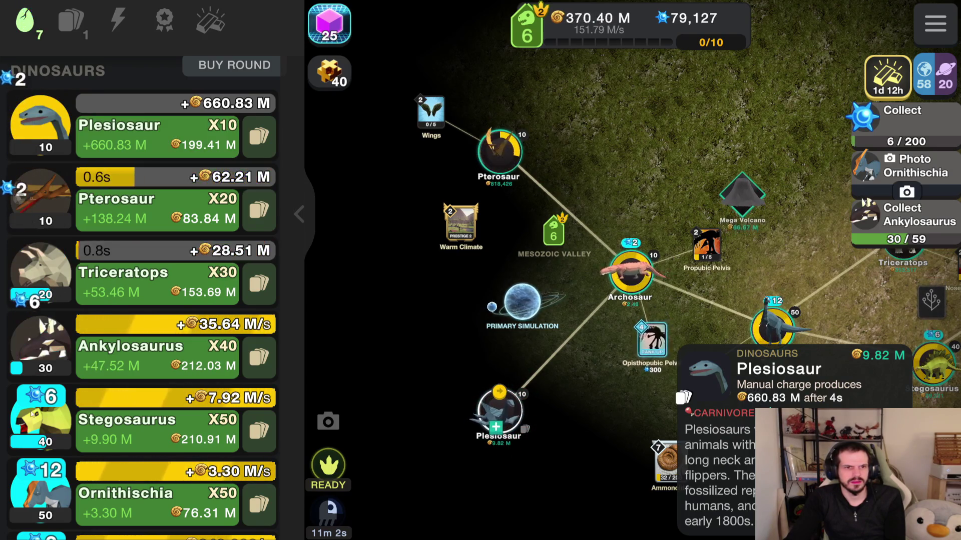
- Start the Ornithischia photo mission and zoom in on the two crested dinosaurs
{"action": "scroll", "coordinate": [40, 479], "scroll_direction": "down", "scroll_amount": 3}
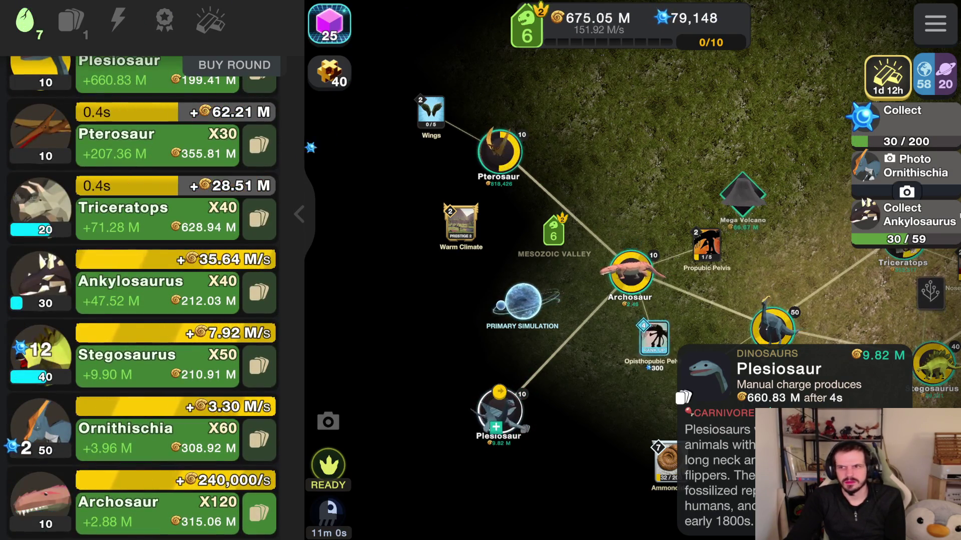
{"action": "left_click", "coordinate": [906, 192]}
{"action": "left_click", "coordinate": [506, 254]}
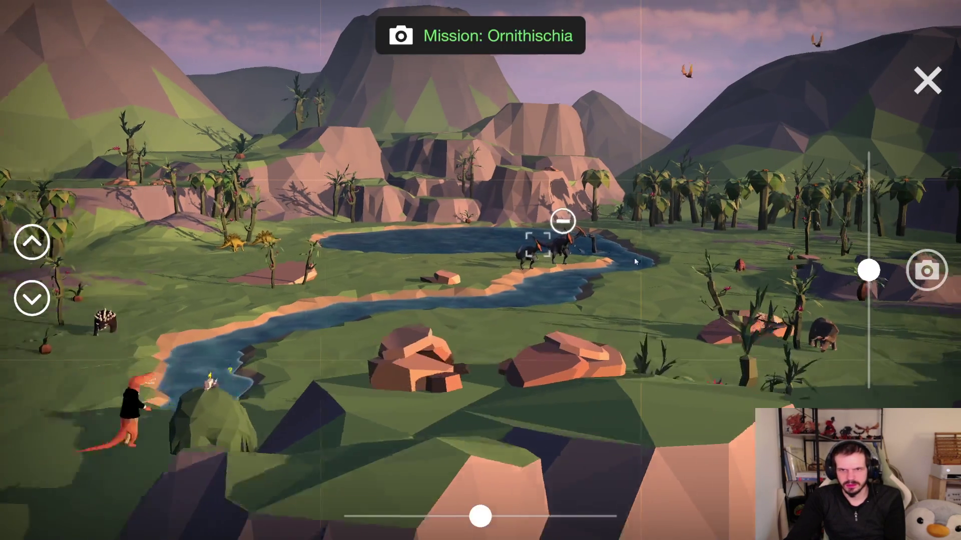
- Take the mission photo, open the earned geode, and buy more Ankylosaurus
{"action": "left_click", "coordinate": [927, 271]}
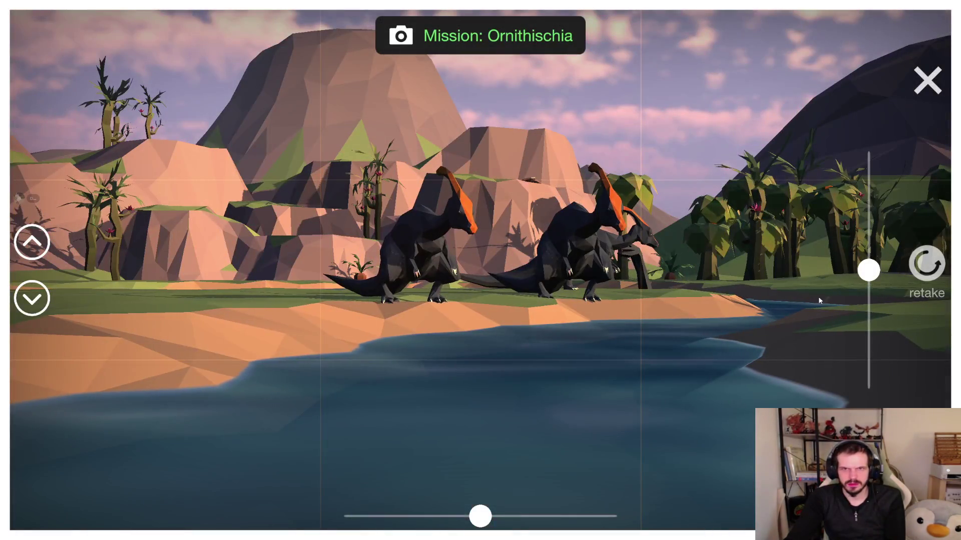
{"action": "left_click", "coordinate": [927, 81]}
{"action": "left_click", "coordinate": [906, 122]}
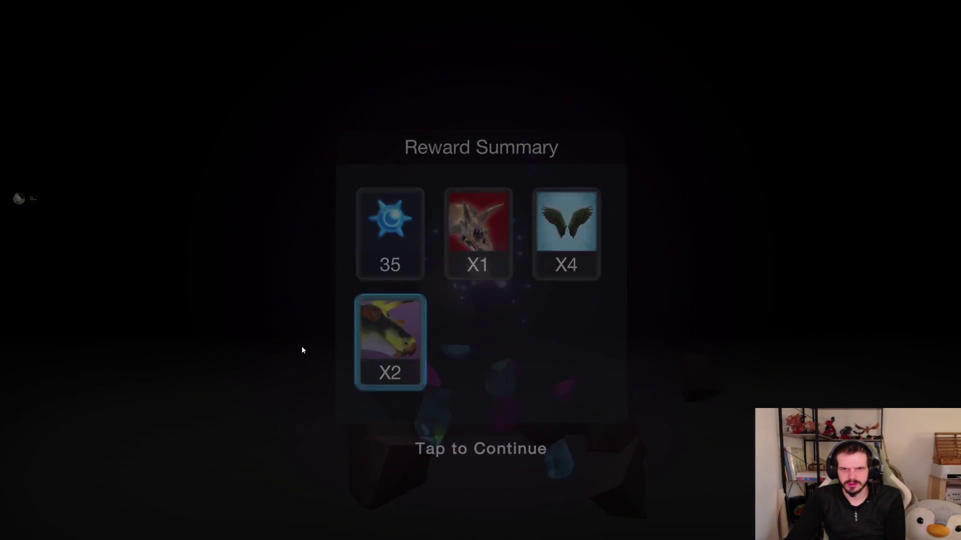
{"action": "left_click", "coordinate": [301, 347]}
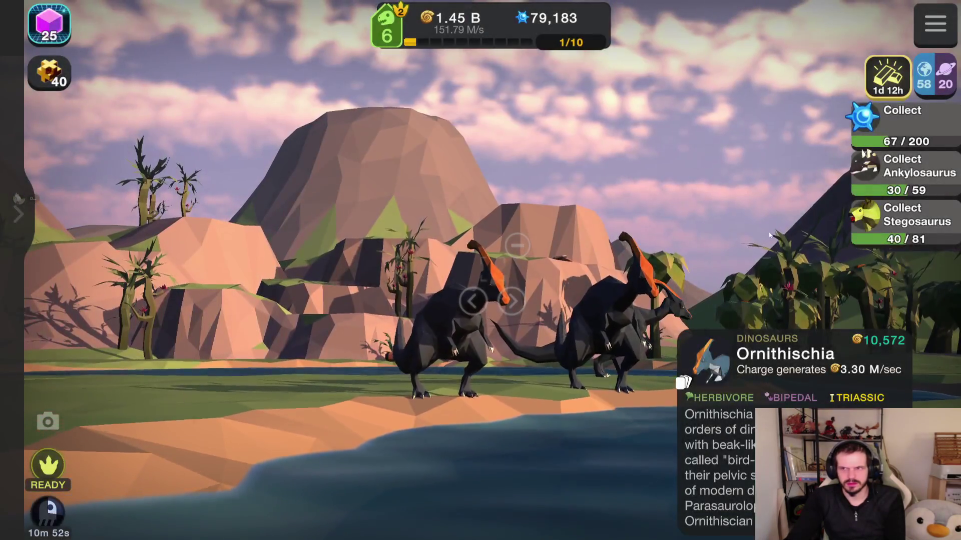
{"action": "left_click", "coordinate": [24, 231]}
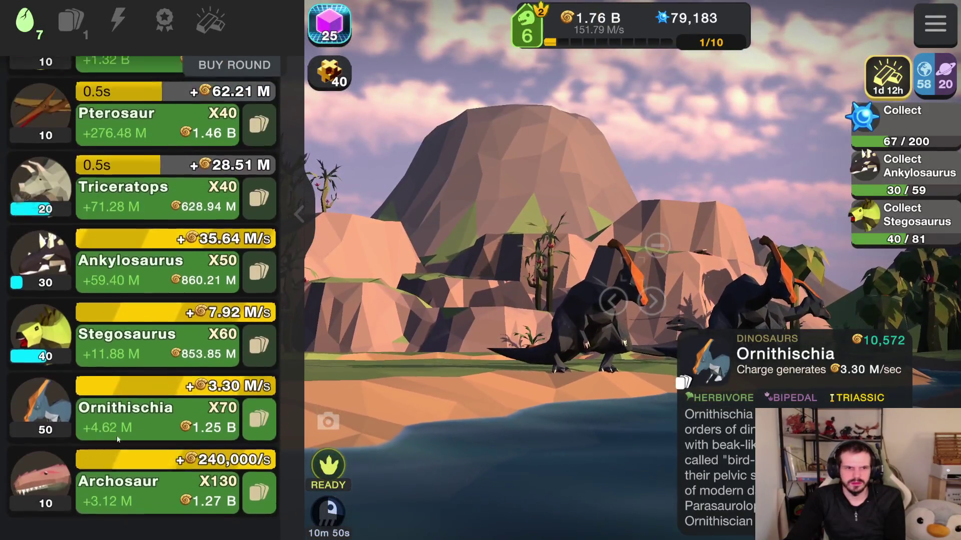
{"action": "left_click", "coordinate": [173, 299]}
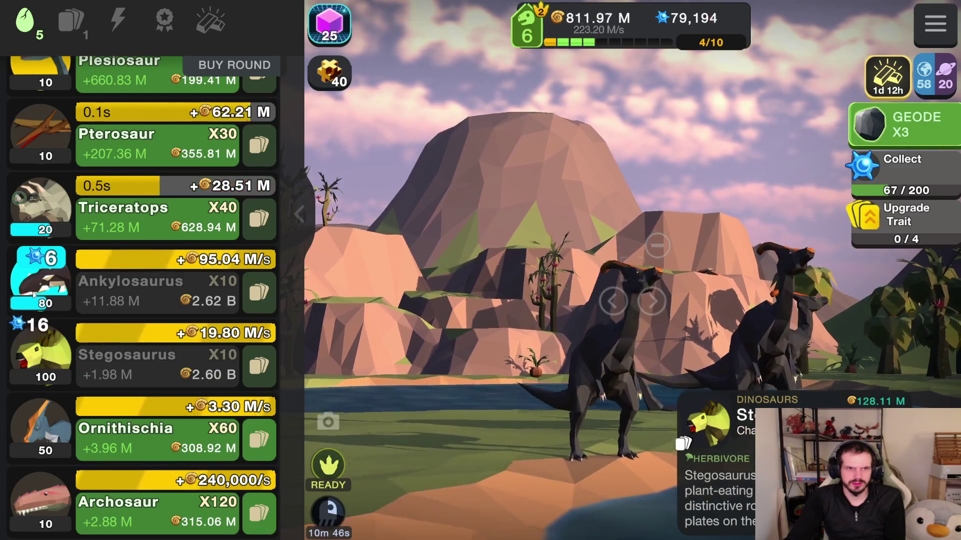
{"action": "scroll", "coordinate": [150, 300], "scroll_direction": "up", "scroll_amount": 2}
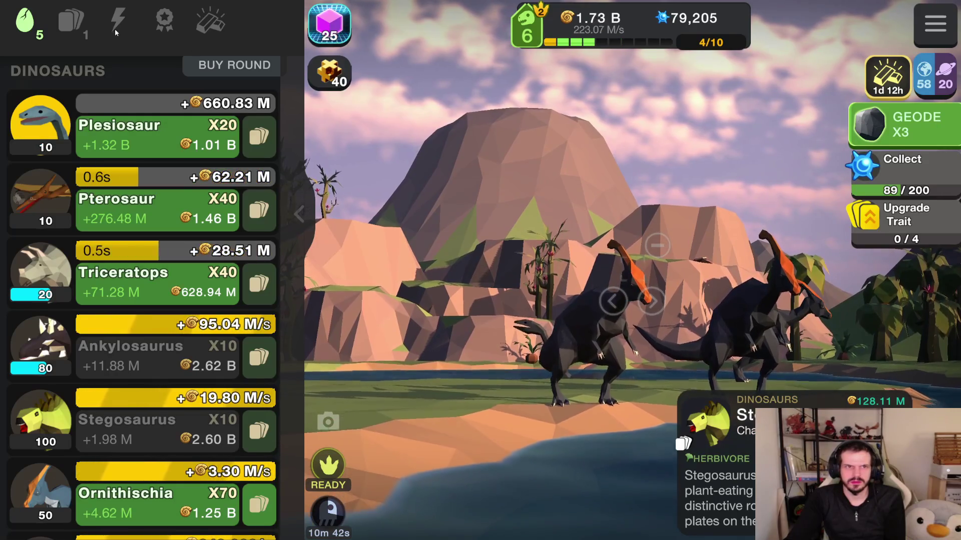
- Rank Opisthopubic Pelvis and Predentary Bone up to rank 5
{"action": "left_click", "coordinate": [71, 23]}
{"action": "left_click", "coordinate": [48, 145]}
{"action": "left_click", "coordinate": [425, 466]}
{"action": "left_click", "coordinate": [137, 145]}
{"action": "left_click", "coordinate": [480, 468]}
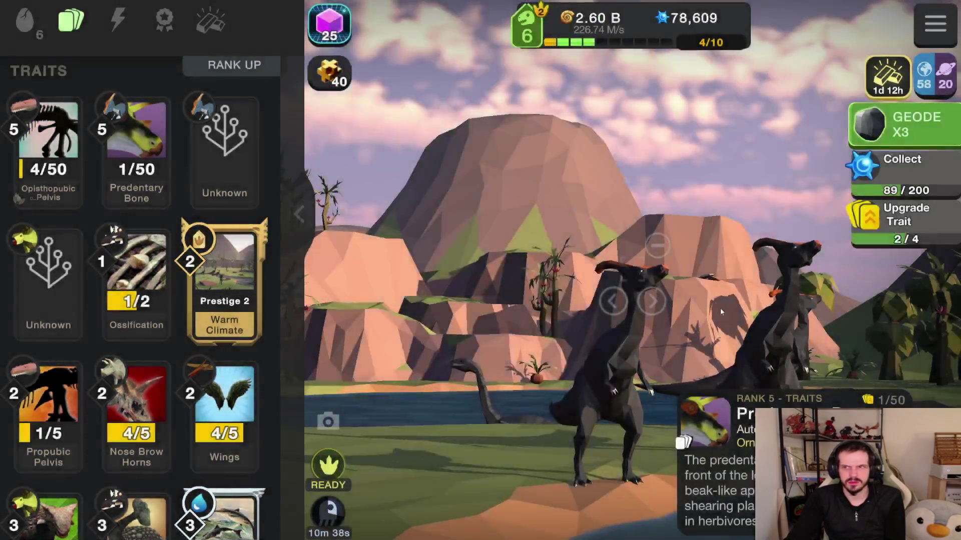
- Open the three earned geodes and rank Nose Brow Horns up to rank 3
{"action": "left_click", "coordinate": [903, 125]}
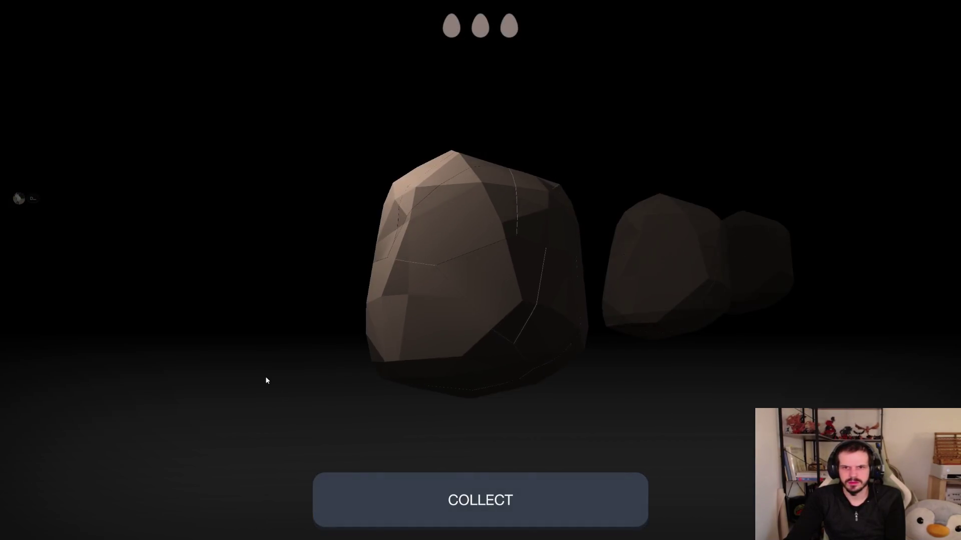
{"action": "left_click", "coordinate": [510, 501]}
{"action": "left_click", "coordinate": [482, 470]}
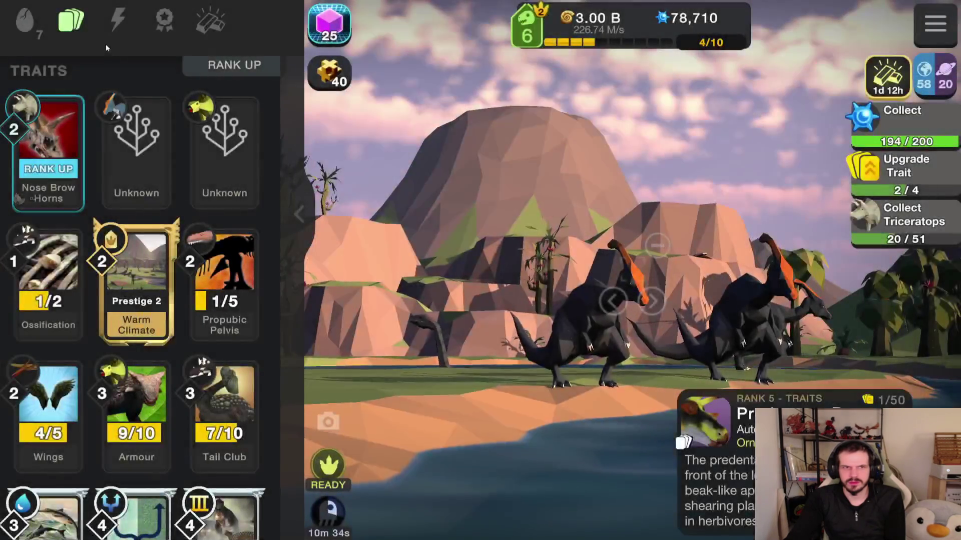
{"action": "left_click", "coordinate": [48, 145]}
{"action": "left_click", "coordinate": [591, 461]}
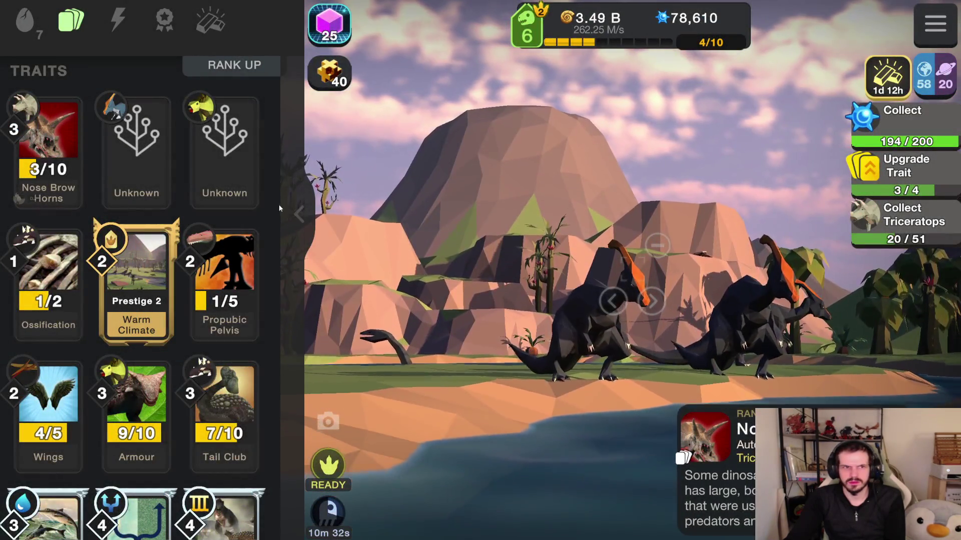
- Open another waiting geode and return the traits list to its original sort order
{"action": "left_click", "coordinate": [24, 20]}
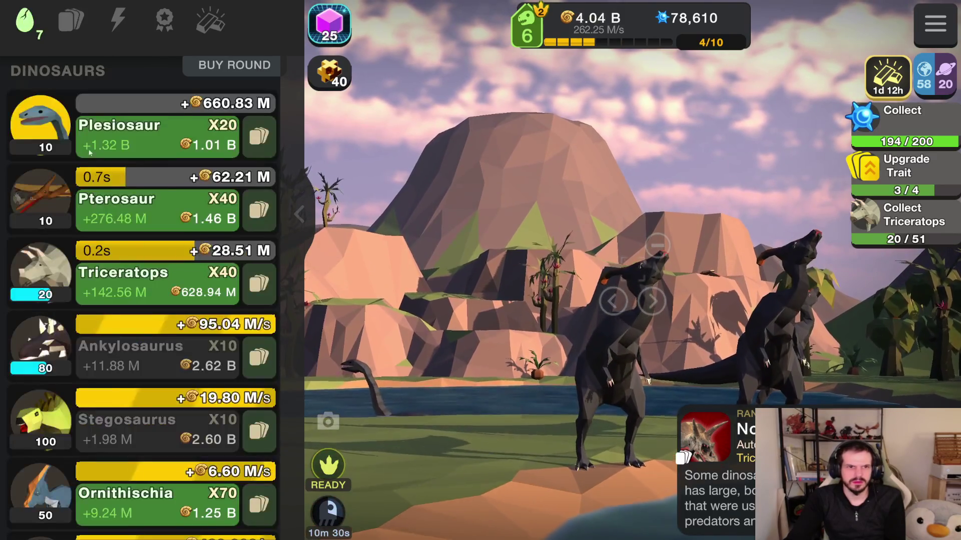
{"action": "scroll", "coordinate": [181, 444], "scroll_direction": "down", "scroll_amount": 2}
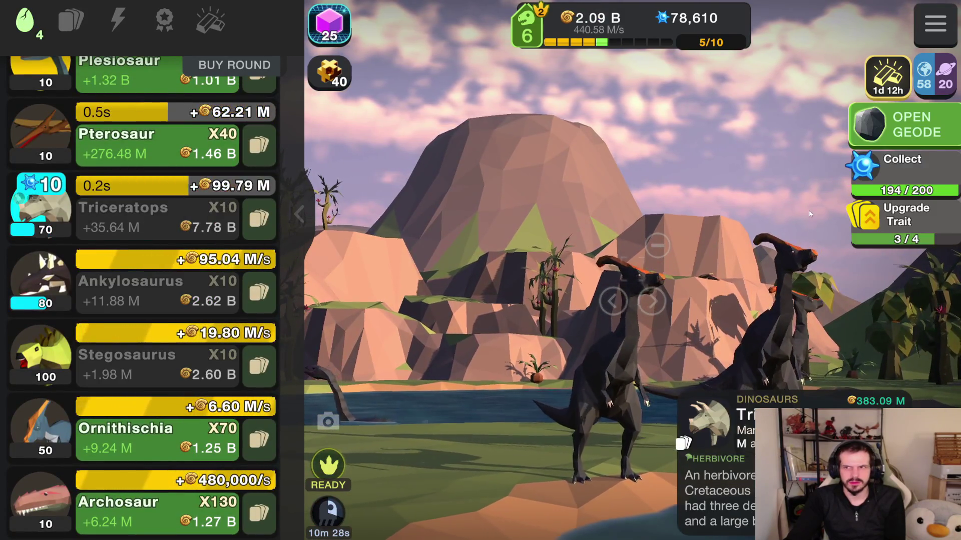
{"action": "left_click", "coordinate": [906, 122]}
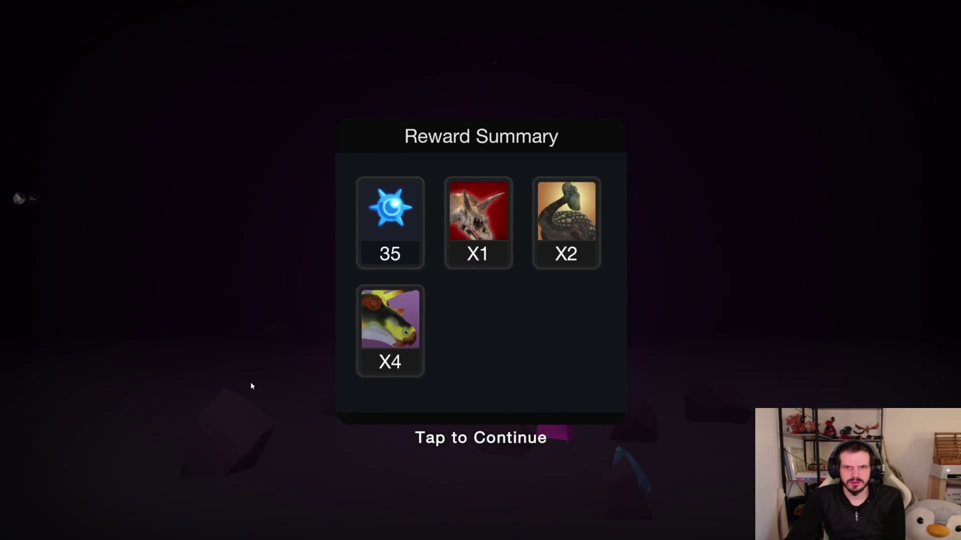
{"action": "left_click", "coordinate": [250, 384]}
{"action": "left_click", "coordinate": [74, 25]}
{"action": "left_click", "coordinate": [71, 25]}
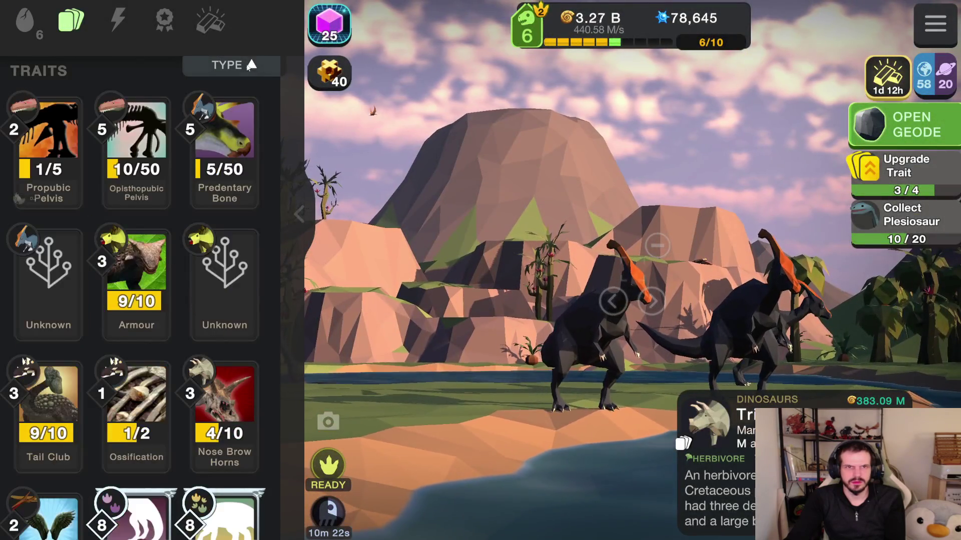
{"action": "left_click", "coordinate": [68, 26]}
{"action": "left_click", "coordinate": [60, 27]}
{"action": "left_click", "coordinate": [25, 22]}
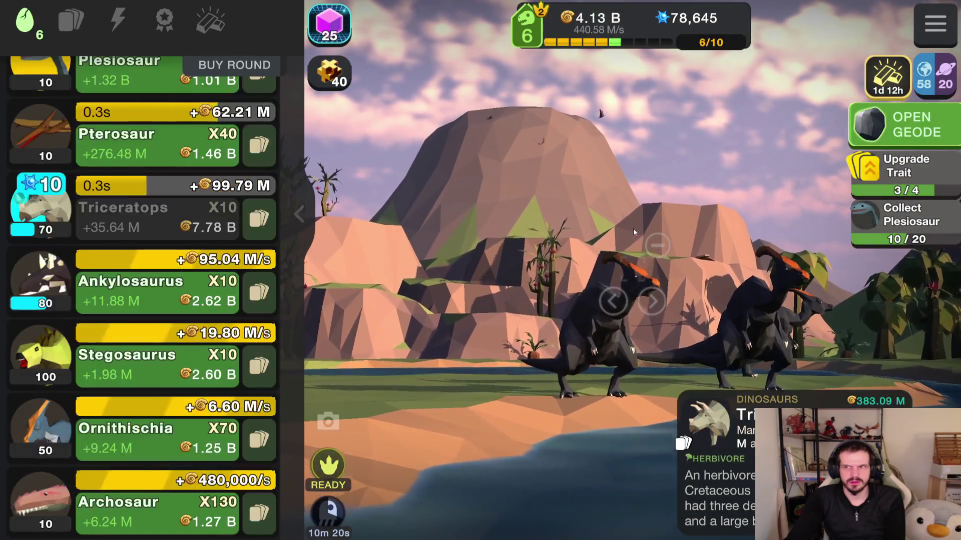
- Open the next geode and rank Armour up to rank 4
{"action": "left_click", "coordinate": [905, 124]}
{"action": "left_click", "coordinate": [323, 478]}
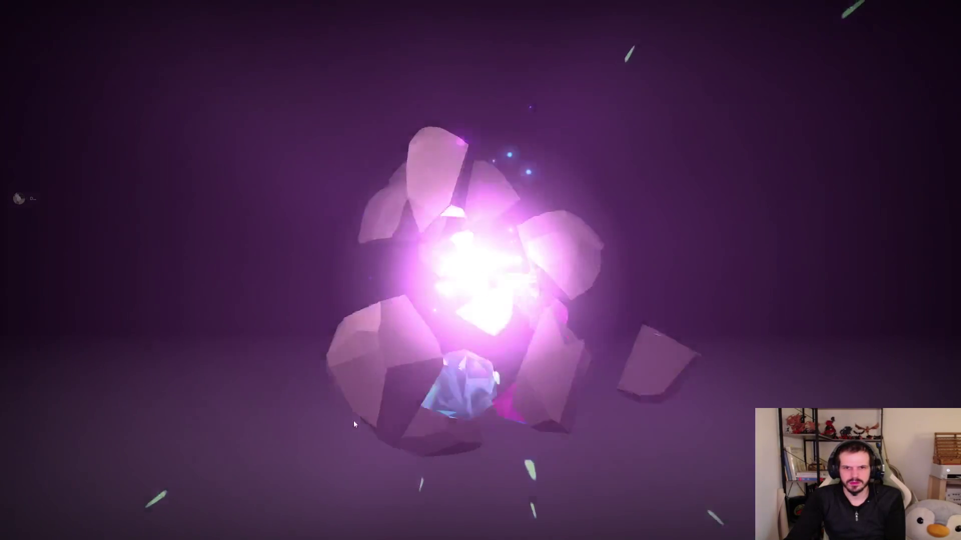
{"action": "left_click", "coordinate": [322, 450]}
{"action": "left_click", "coordinate": [80, 34]}
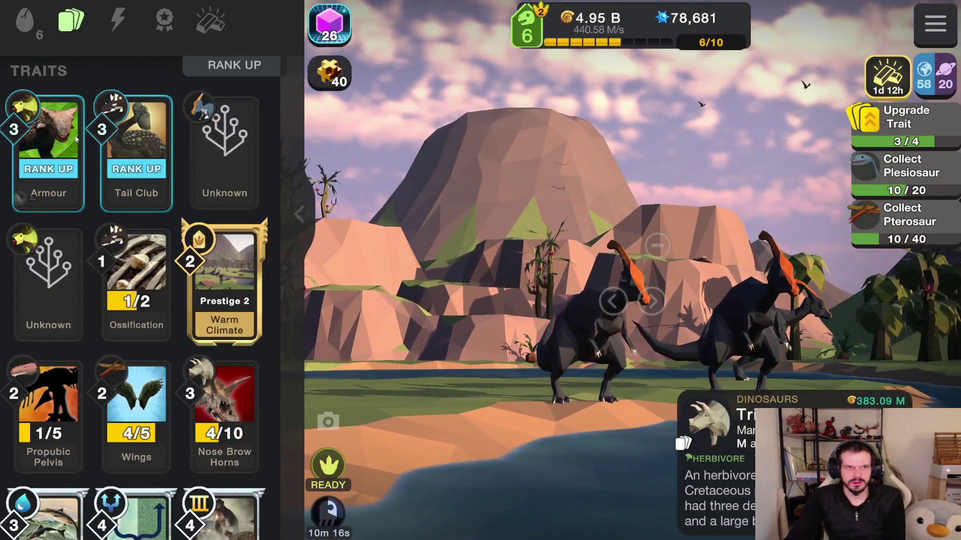
{"action": "left_click", "coordinate": [48, 130]}
{"action": "left_click", "coordinate": [538, 458]}
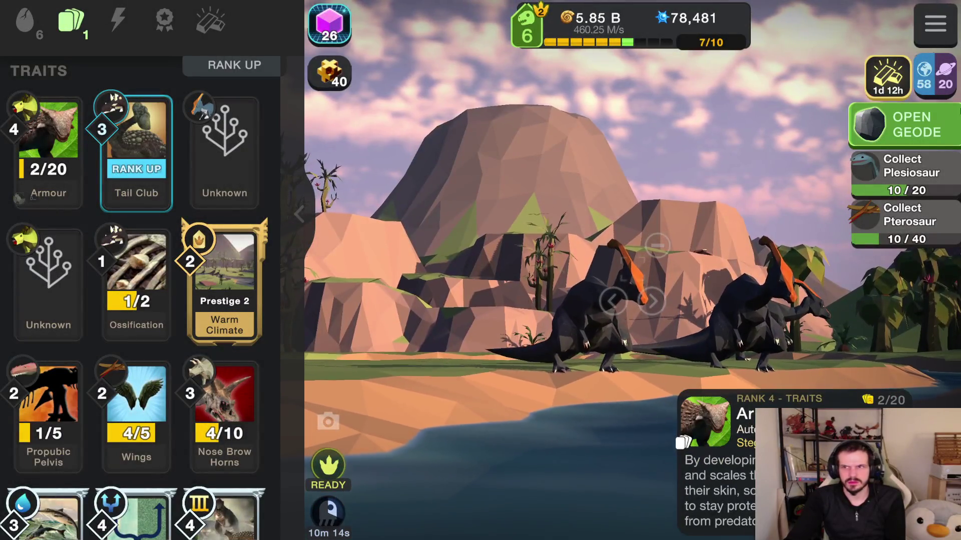
- Open another geode, then buy more Plesiosaur, Pterosaur, Ornithischia and Archosaur
{"action": "left_click", "coordinate": [905, 125]}
{"action": "left_click", "coordinate": [347, 410]}
{"action": "left_click", "coordinate": [401, 445]}
{"action": "left_click", "coordinate": [25, 21]}
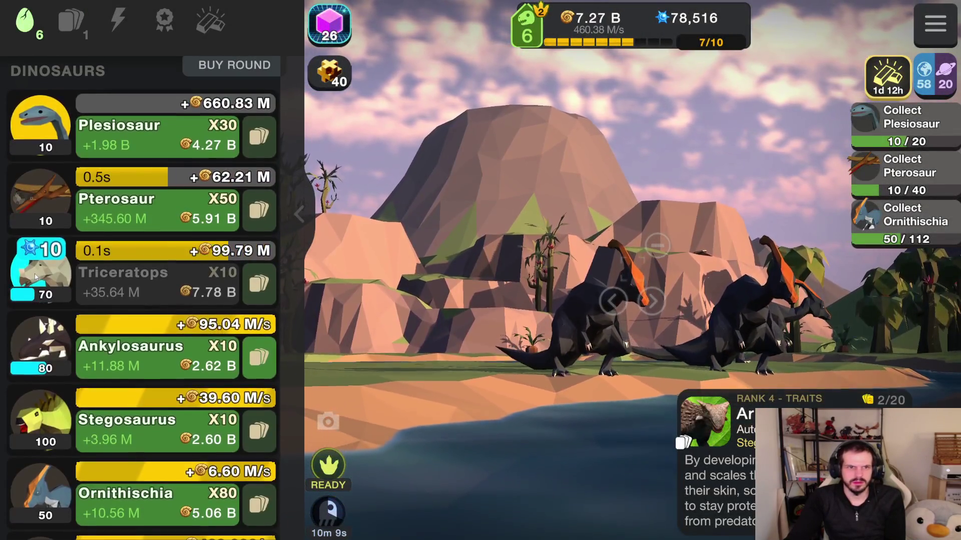
{"action": "left_click", "coordinate": [116, 147]}
{"action": "left_click", "coordinate": [115, 150]}
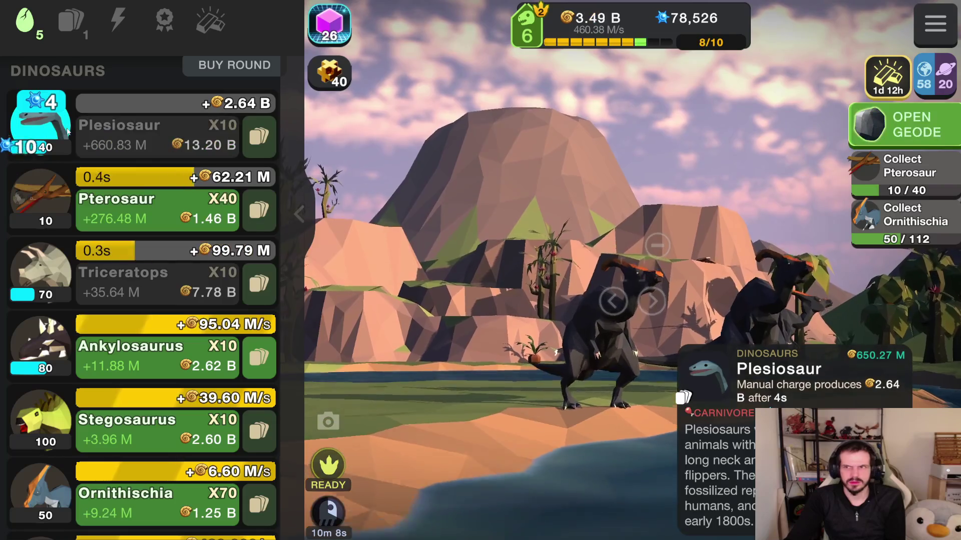
{"action": "left_click", "coordinate": [45, 216]}
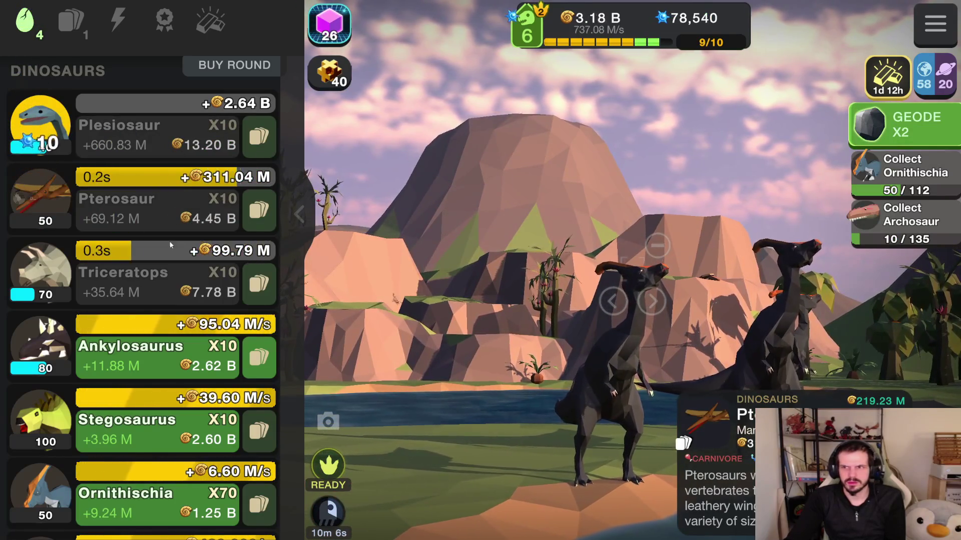
{"action": "scroll", "coordinate": [172, 373], "scroll_direction": "down", "scroll_amount": 2}
{"action": "left_click", "coordinate": [172, 440]}
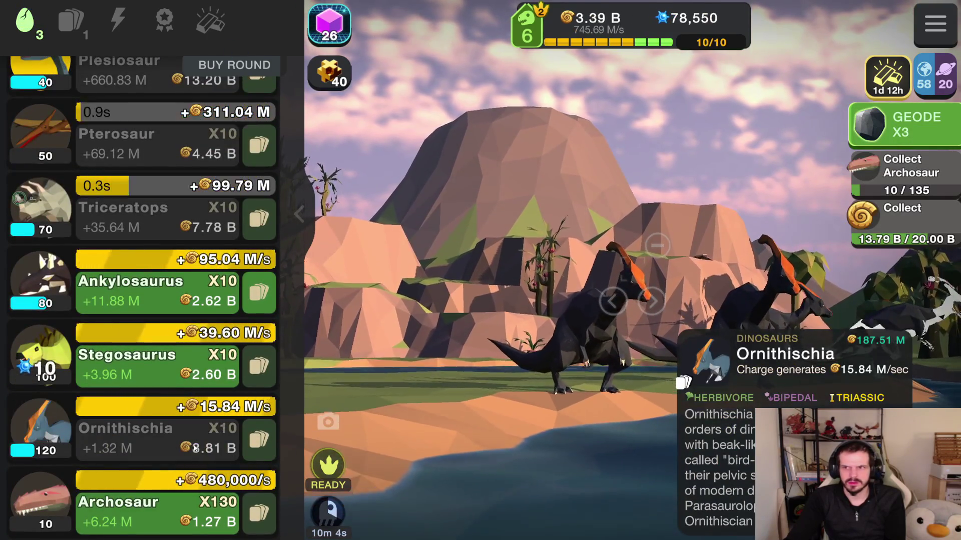
{"action": "left_click", "coordinate": [171, 497]}
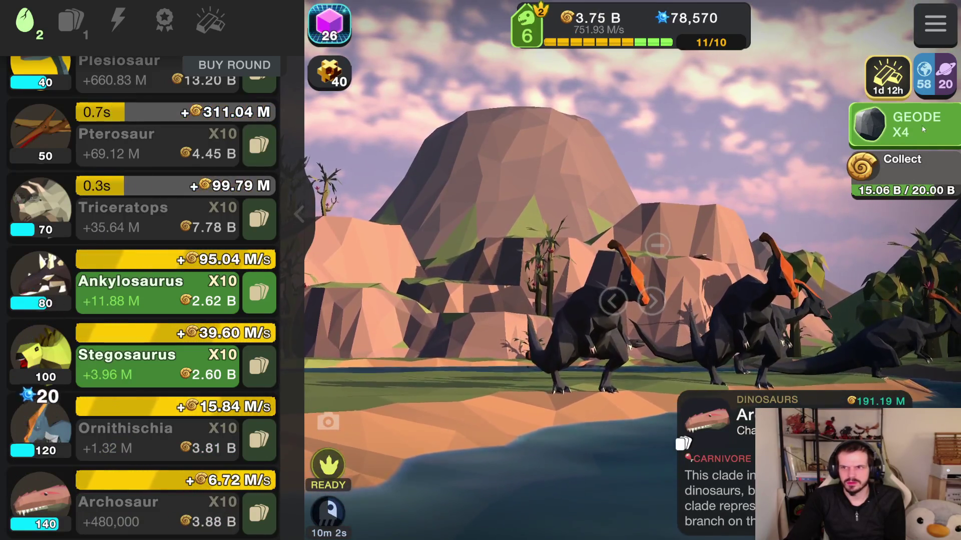
- Open the four stored geodes at once and collect their rewards
{"action": "left_click", "coordinate": [900, 125]}
{"action": "left_click", "coordinate": [481, 504]}
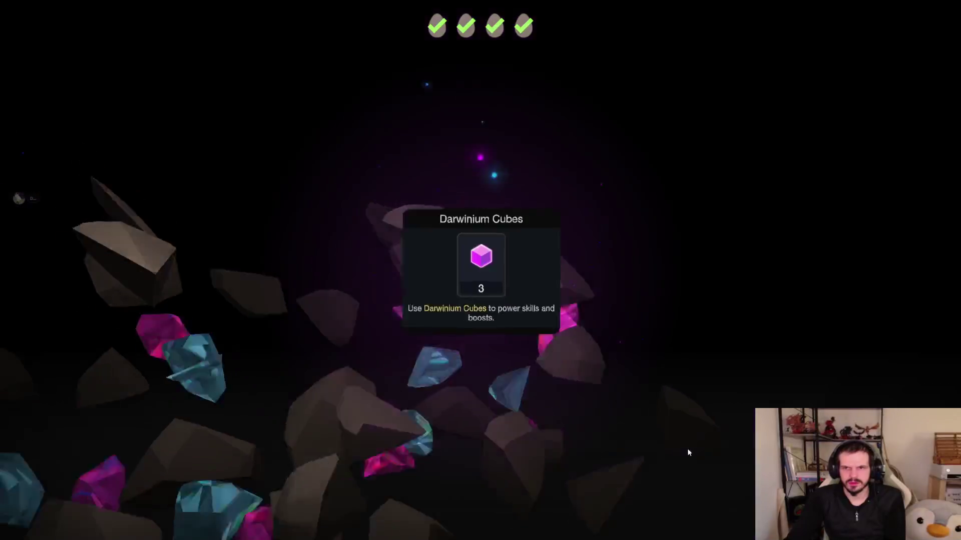
{"action": "left_click", "coordinate": [616, 454]}
{"action": "left_click", "coordinate": [659, 458]}
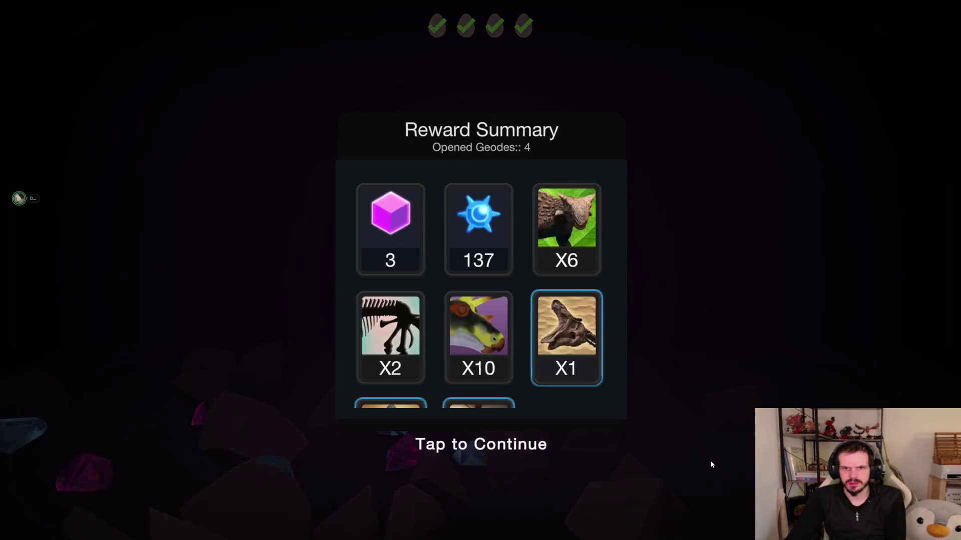
{"action": "left_click", "coordinate": [710, 460]}
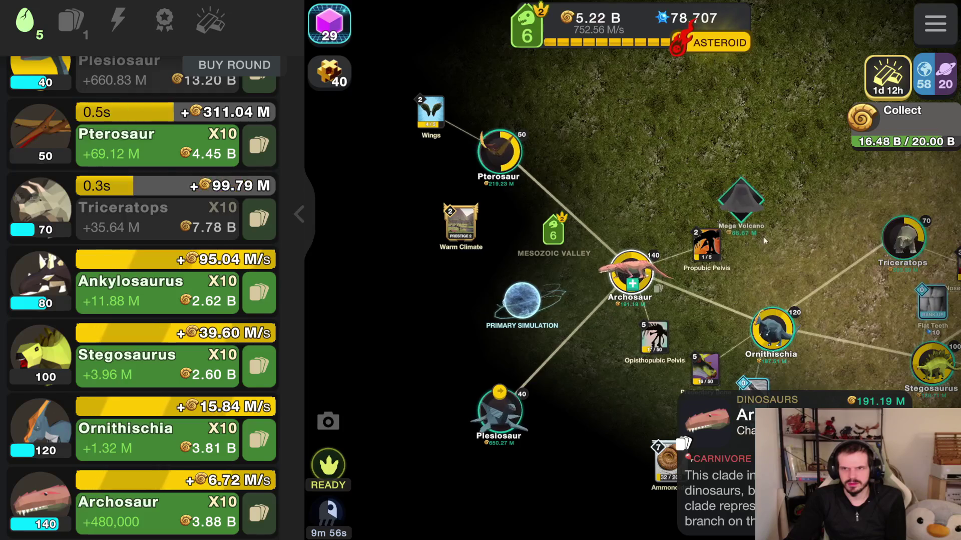
- Buy the Mega Volcano trophy and pan around the dinosaur tree
{"action": "left_click", "coordinate": [749, 210]}
{"action": "mouse_move", "coordinate": [749, 209]}
{"action": "left_mouse_down"}
{"action": "mouse_move", "coordinate": [618, 182]}
{"action": "mouse_move", "coordinate": [545, 143]}
{"action": "left_mouse_up"}
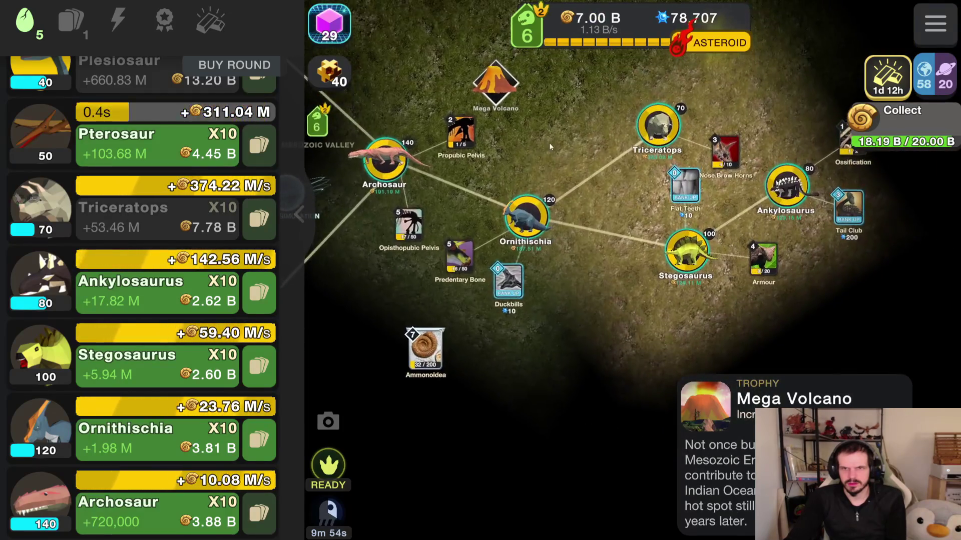
{"action": "mouse_move", "coordinate": [762, 271]}
{"action": "left_mouse_down"}
{"action": "mouse_move", "coordinate": [672, 380]}
{"action": "mouse_move", "coordinate": [813, 265]}
{"action": "left_mouse_up"}
{"action": "left_click_drag", "start_coordinate": [894, 292], "coordinate": [897, 347]}
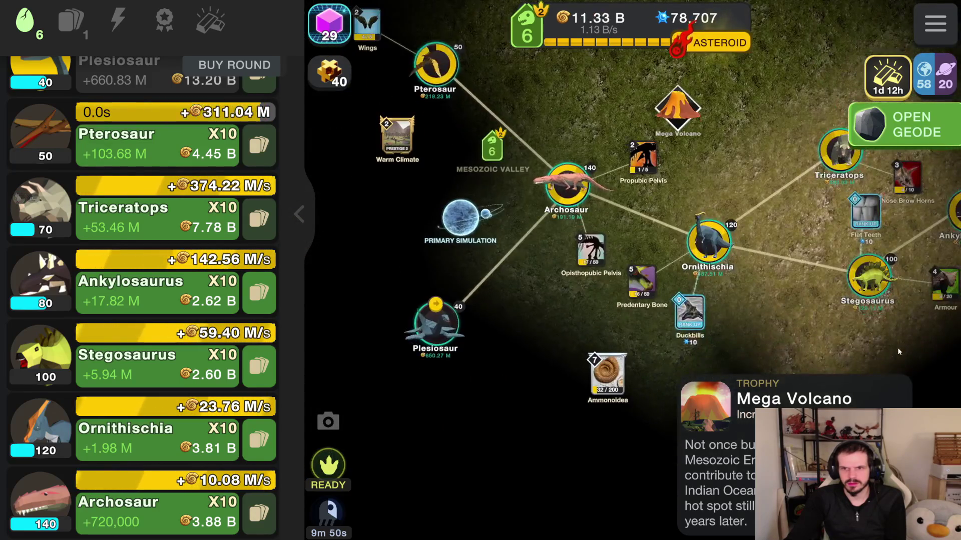
{"action": "mouse_move", "coordinate": [761, 247]}
{"action": "left_mouse_down"}
{"action": "mouse_move", "coordinate": [619, 371]}
{"action": "mouse_move", "coordinate": [460, 351]}
{"action": "mouse_move", "coordinate": [878, 355]}
{"action": "mouse_move", "coordinate": [751, 274]}
{"action": "mouse_move", "coordinate": [723, 273]}
{"action": "left_mouse_up"}
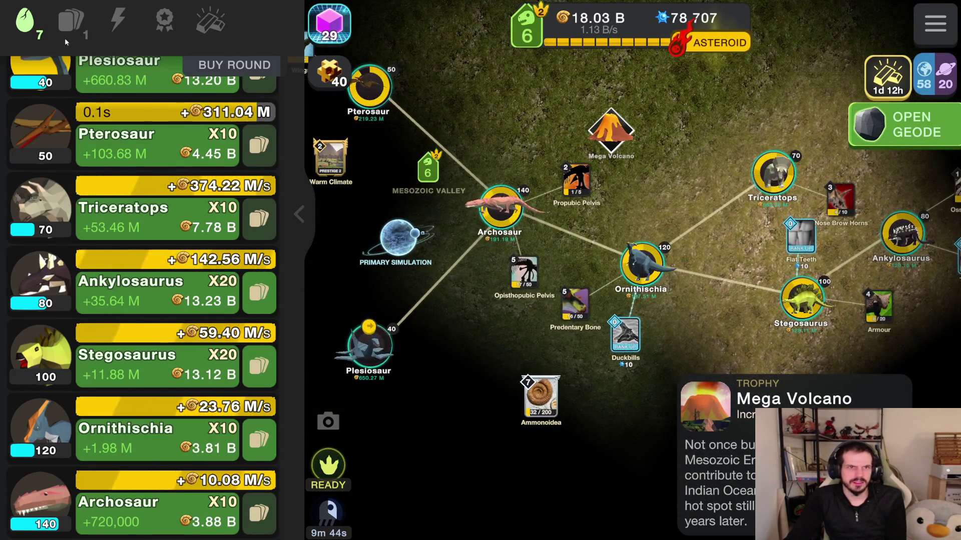
- Buy ten more Plesiosaur from the dinosaur list
{"action": "left_click", "coordinate": [95, 37]}
{"action": "left_click", "coordinate": [37, 31]}
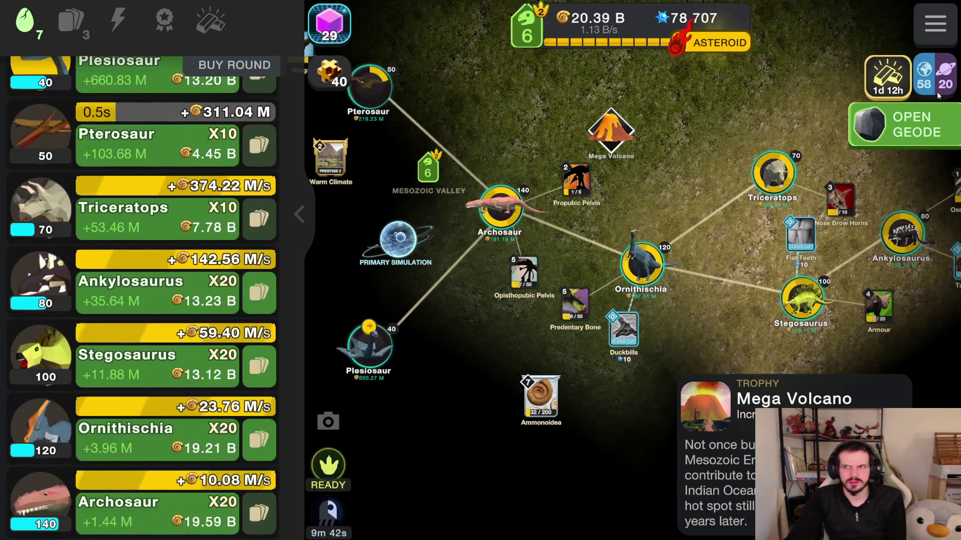
{"action": "left_click", "coordinate": [150, 146]}
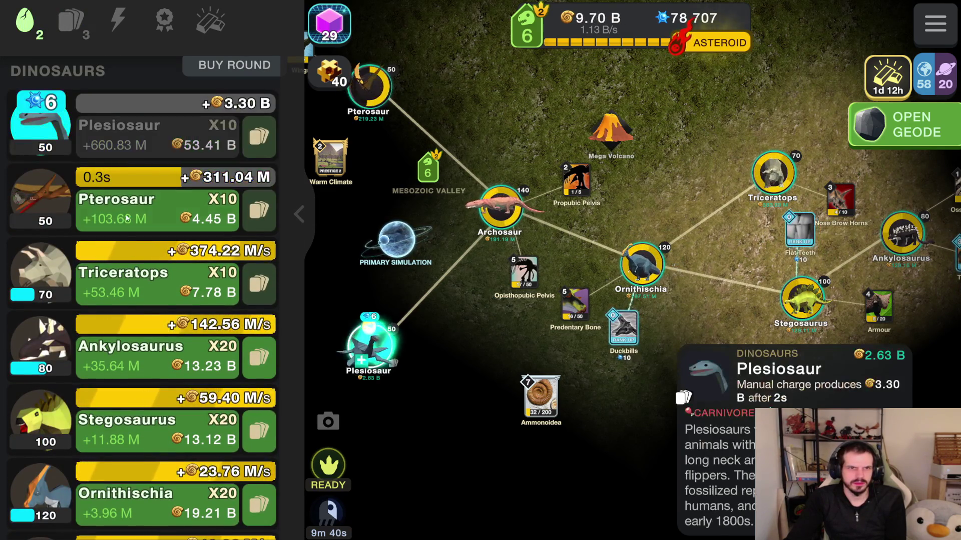
{"action": "scroll", "coordinate": [160, 484], "scroll_direction": "down", "scroll_amount": 2}
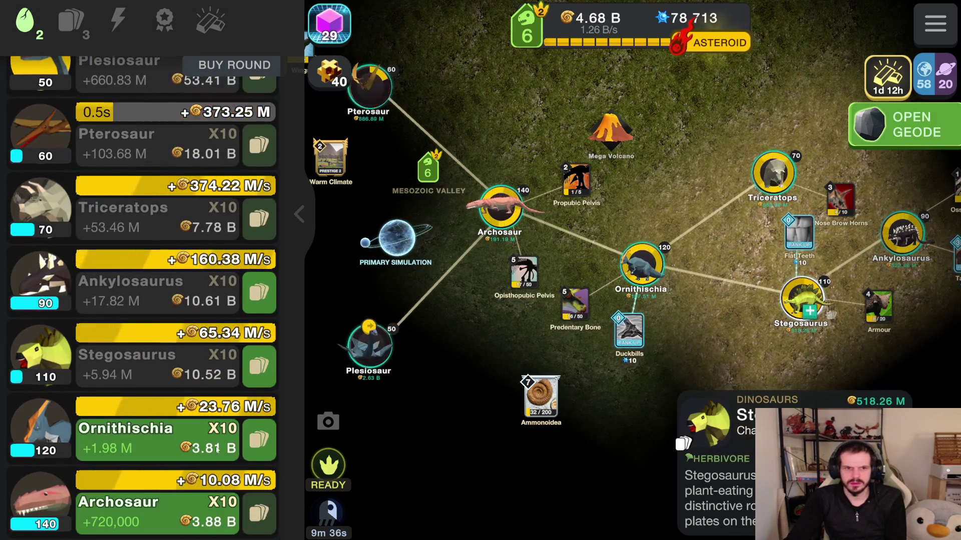
- Open the waiting geode and trigger the asteroid extinction to reach rank 7
{"action": "left_click", "coordinate": [912, 142]}
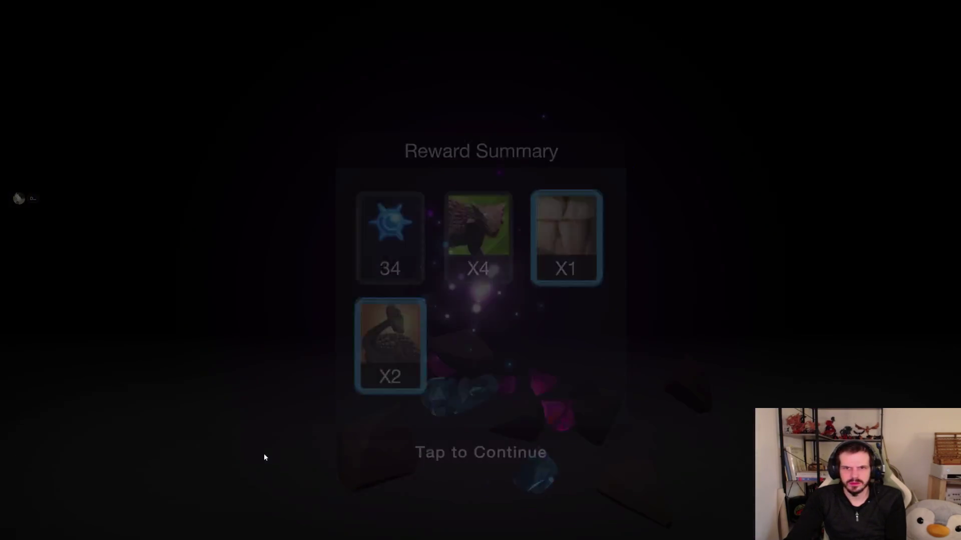
{"action": "left_click", "coordinate": [263, 453]}
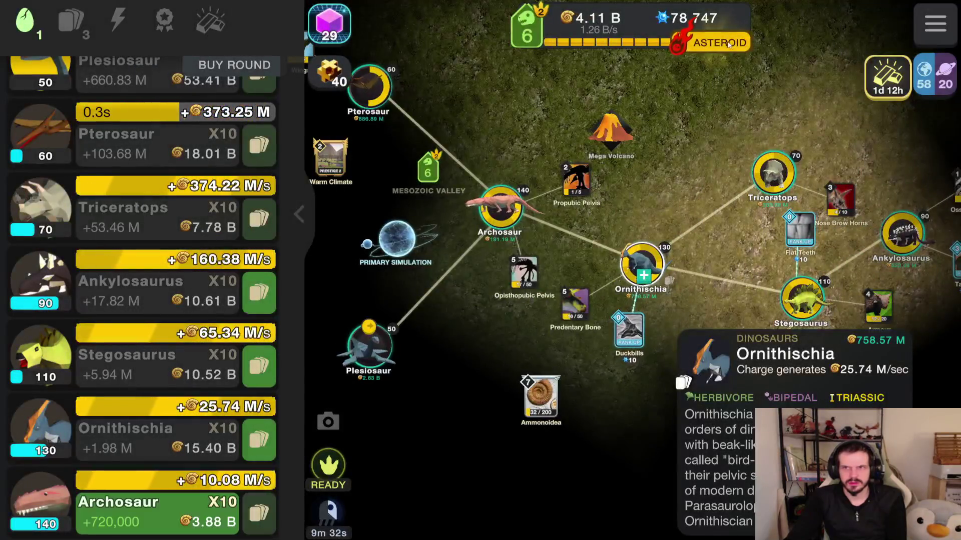
{"action": "left_click", "coordinate": [715, 43]}
{"action": "left_click", "coordinate": [564, 380]}
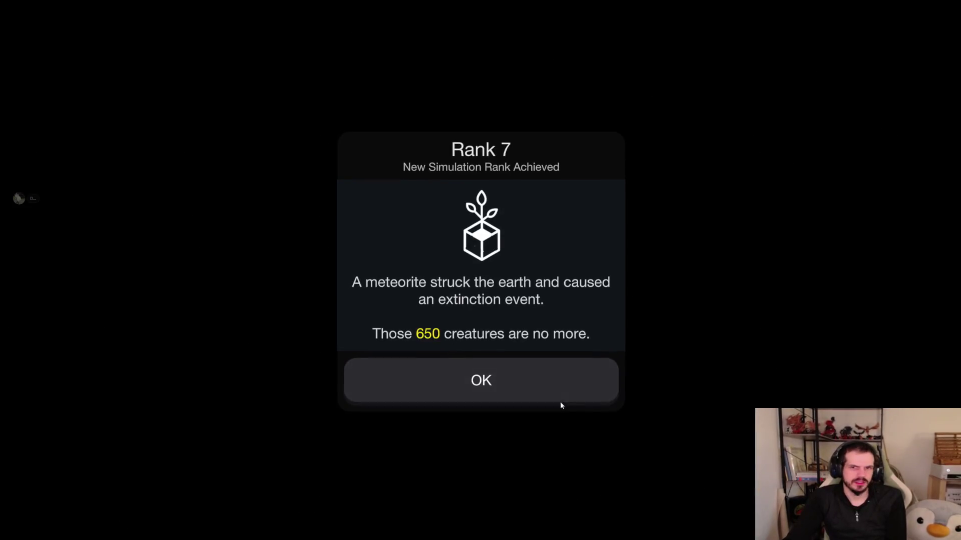
- Acknowledge reaching rank 7 and open its reward geode
{"action": "left_click", "coordinate": [551, 397]}
{"action": "left_click", "coordinate": [431, 506]}
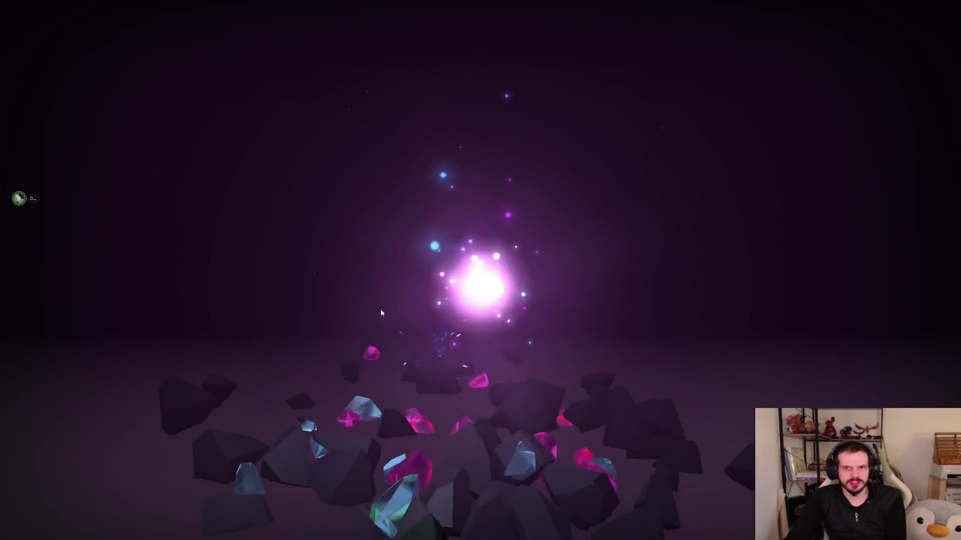
{"action": "left_click", "coordinate": [280, 280]}
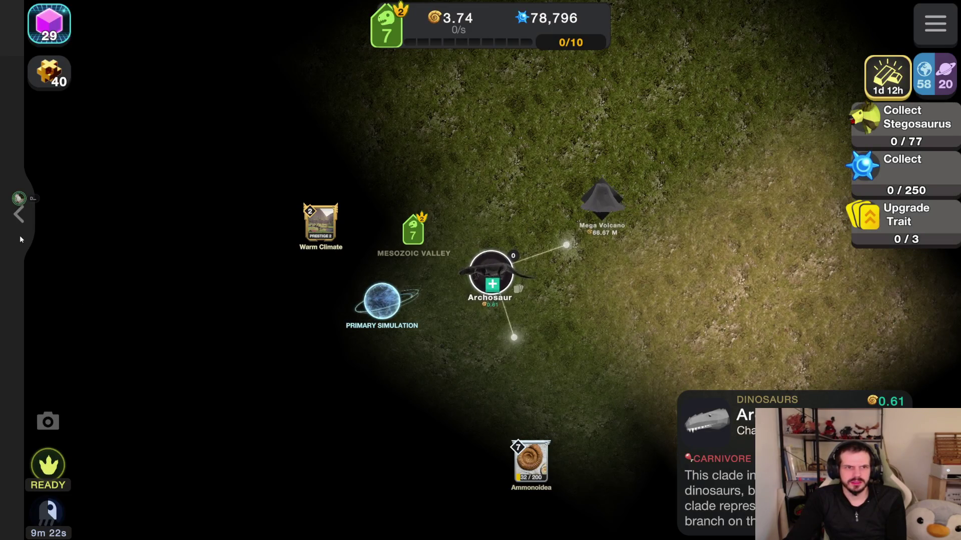
- Rebuy the first rounds of Archosaur, Ornithischia, the newly unlocked species and Plesiosaur
{"action": "left_click", "coordinate": [20, 239]}
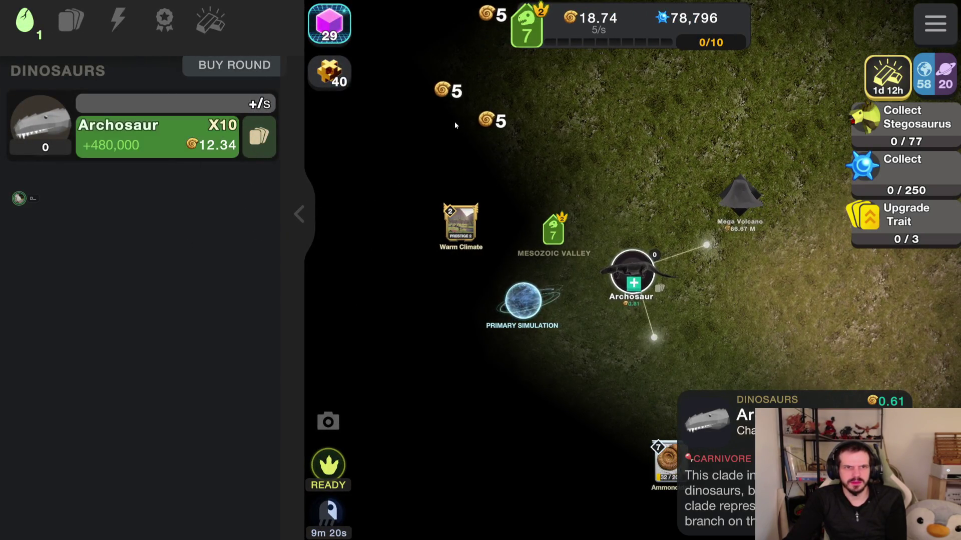
{"action": "left_click", "coordinate": [131, 145]}
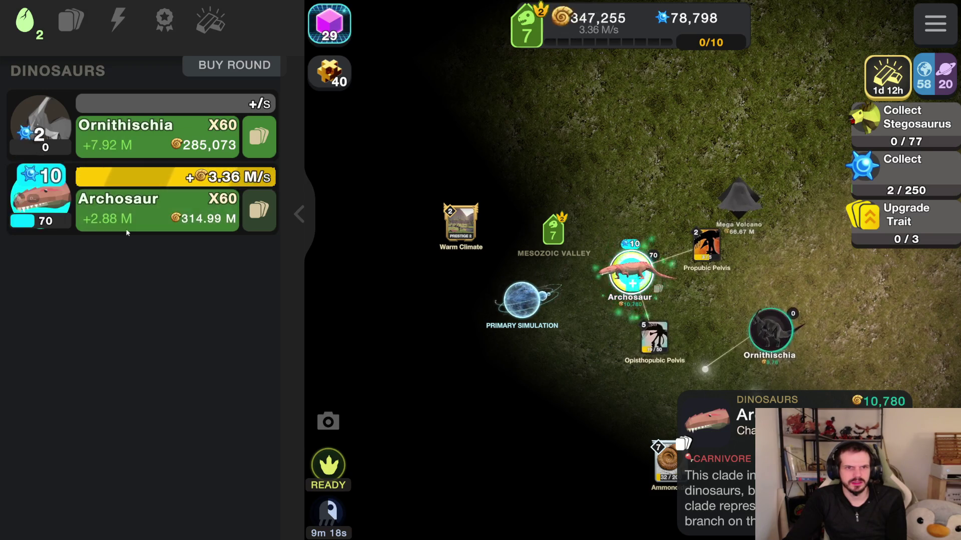
{"action": "left_click", "coordinate": [131, 146]}
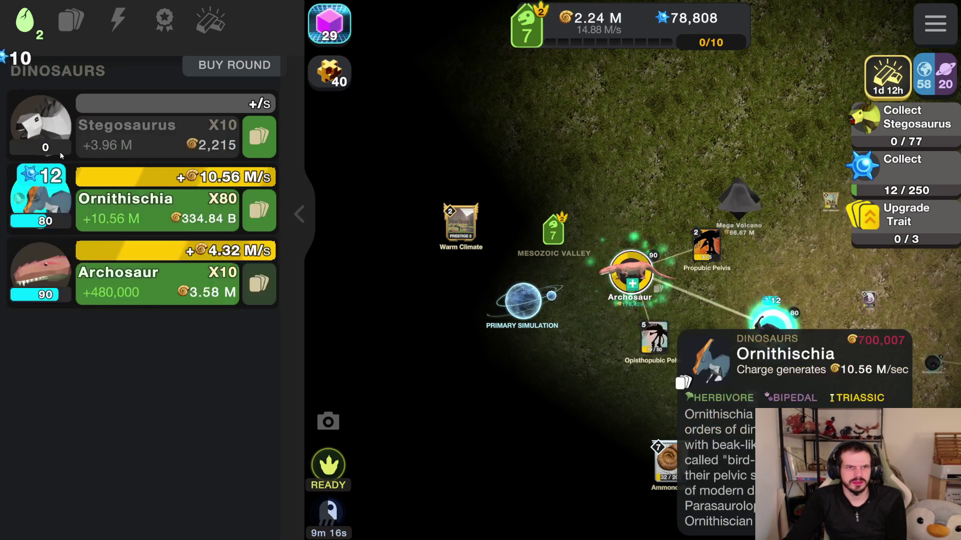
{"action": "left_click", "coordinate": [145, 140]}
{"action": "left_click", "coordinate": [152, 140]}
{"action": "left_click", "coordinate": [152, 140]}
{"action": "left_click", "coordinate": [152, 140]}
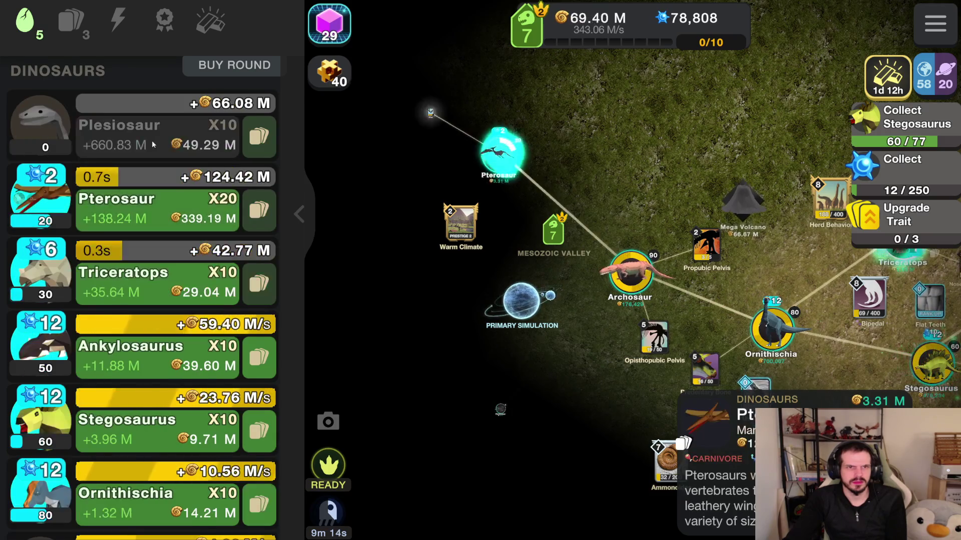
{"action": "left_click", "coordinate": [132, 146]}
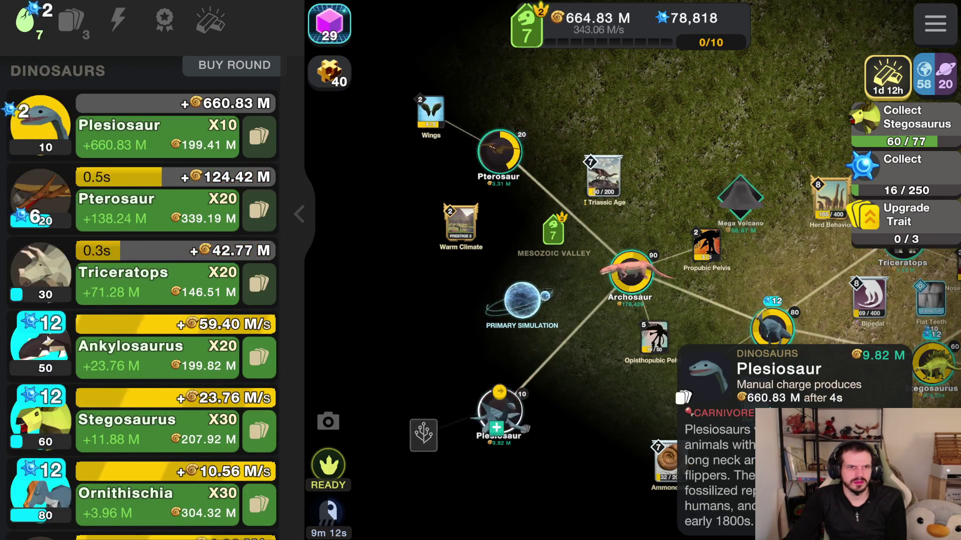
- Level up Stegosaurus, Ankylosaurus, Triceratops, Pterosaur, Plesiosaur and Ornithischia, then collect the Ossification geode
{"action": "scroll", "coordinate": [62, 439], "scroll_direction": "down", "scroll_amount": 2}
{"action": "left_click", "coordinate": [153, 351]}
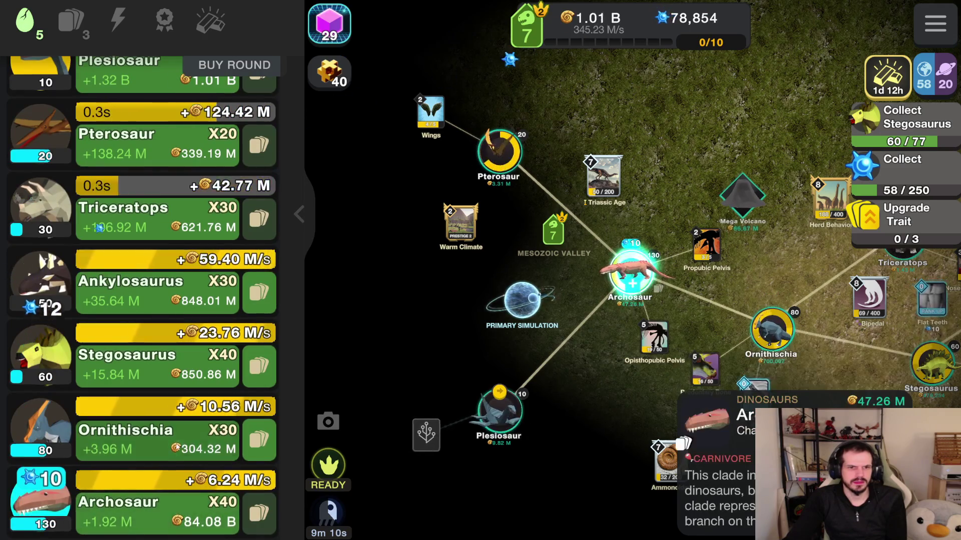
{"action": "left_click", "coordinate": [130, 290]}
{"action": "left_click", "coordinate": [105, 218]}
{"action": "left_click", "coordinate": [85, 145]}
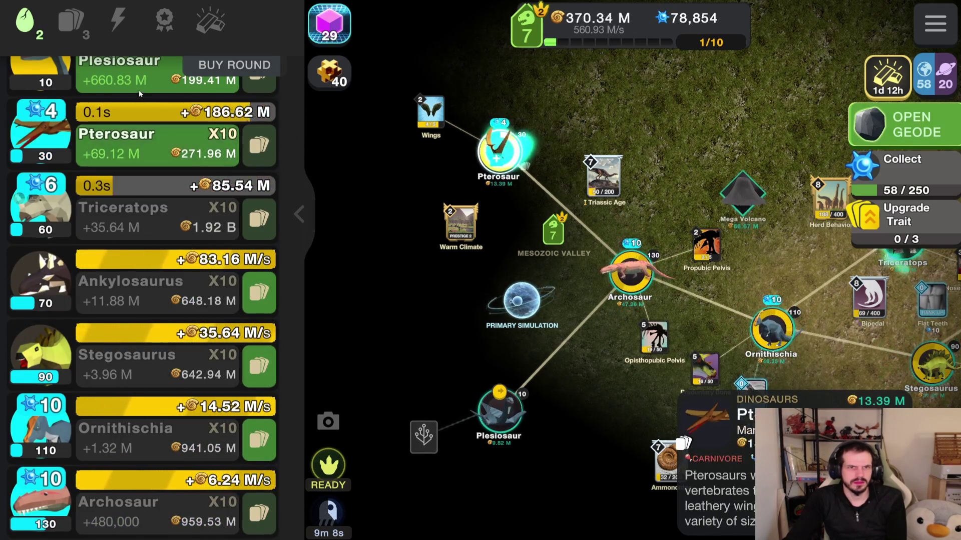
{"action": "left_click", "coordinate": [85, 76]}
{"action": "left_click", "coordinate": [40, 283]}
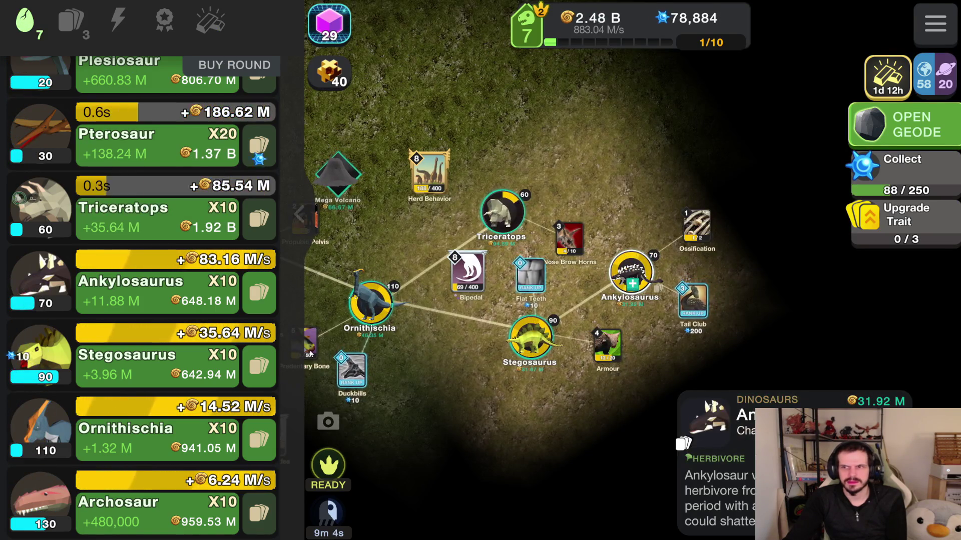
{"action": "scroll", "coordinate": [142, 300], "scroll_direction": "up", "scroll_amount": 2}
{"action": "scroll", "coordinate": [150, 350], "scroll_direction": "down", "scroll_amount": 1}
{"action": "left_click", "coordinate": [150, 426]}
{"action": "scroll", "coordinate": [201, 250], "scroll_direction": "up", "scroll_amount": 1}
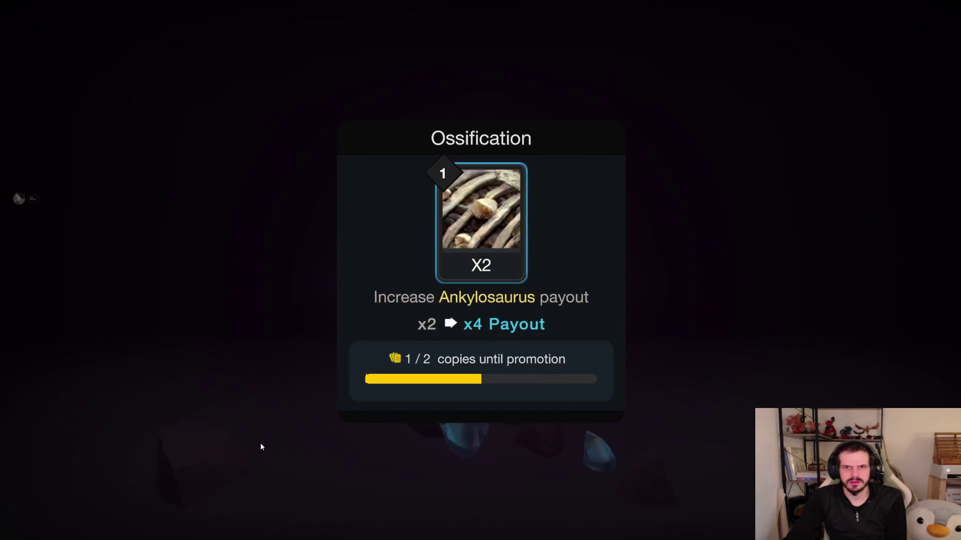
{"action": "left_click", "coordinate": [266, 454]}
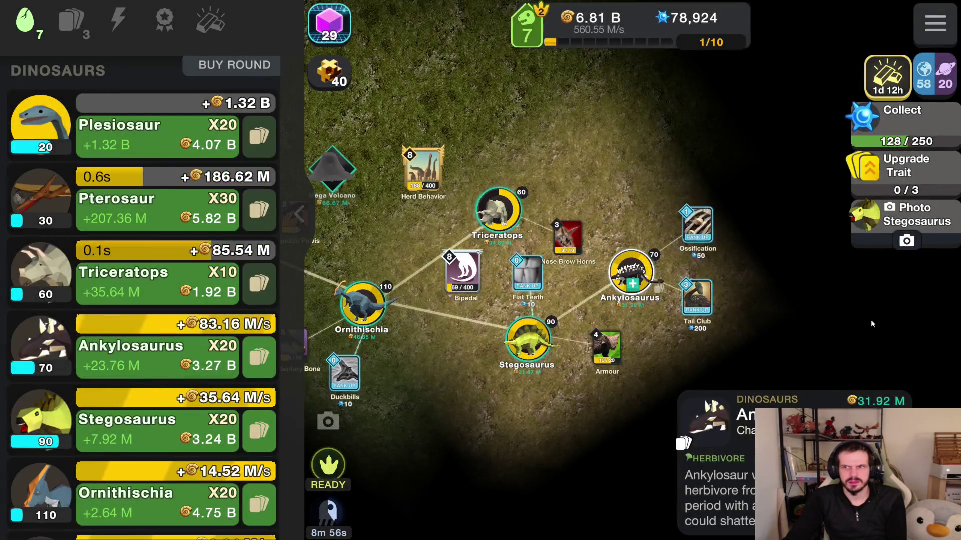
- Photograph the stegosaurs for the mission, open the earned geode, and buy more Plesiosaur
{"action": "left_click", "coordinate": [906, 241]}
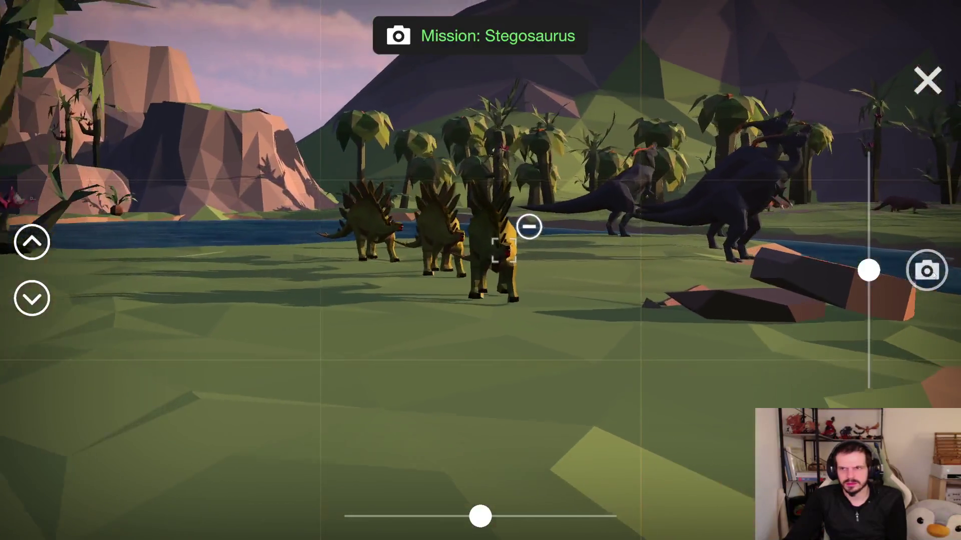
{"action": "left_click", "coordinate": [927, 270]}
{"action": "left_click", "coordinate": [927, 80]}
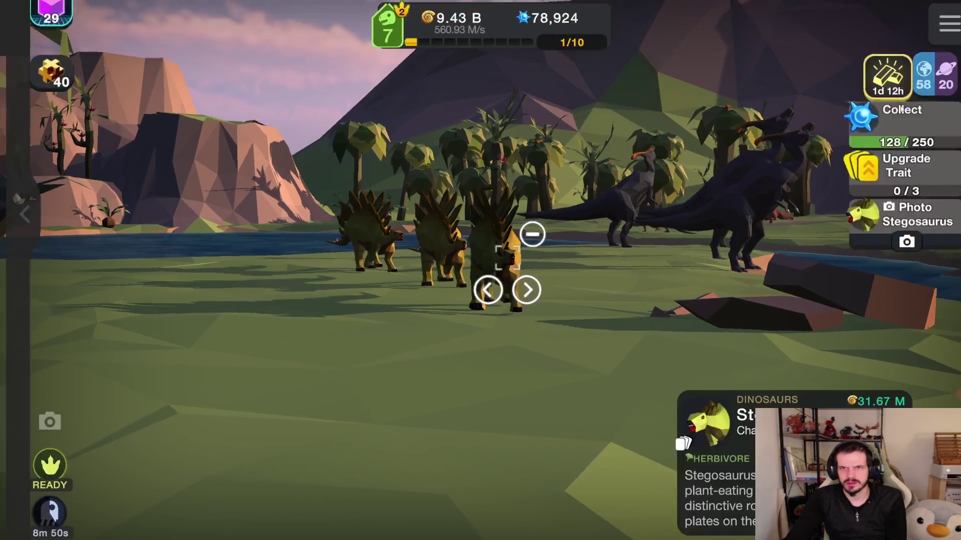
{"action": "left_click", "coordinate": [893, 128]}
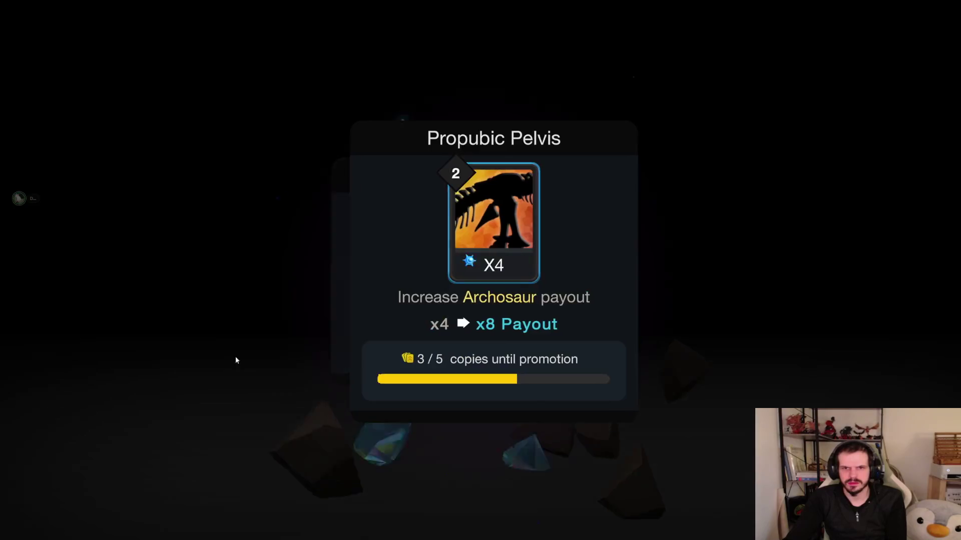
{"action": "left_click", "coordinate": [250, 374]}
{"action": "left_click", "coordinate": [253, 381]}
{"action": "left_click", "coordinate": [245, 384]}
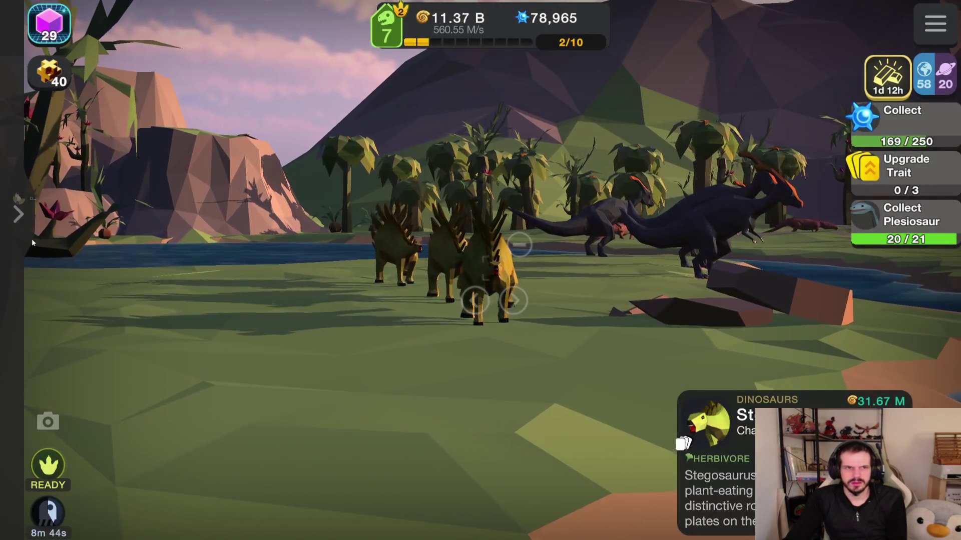
{"action": "left_click", "coordinate": [18, 214]}
{"action": "left_click", "coordinate": [152, 153]}
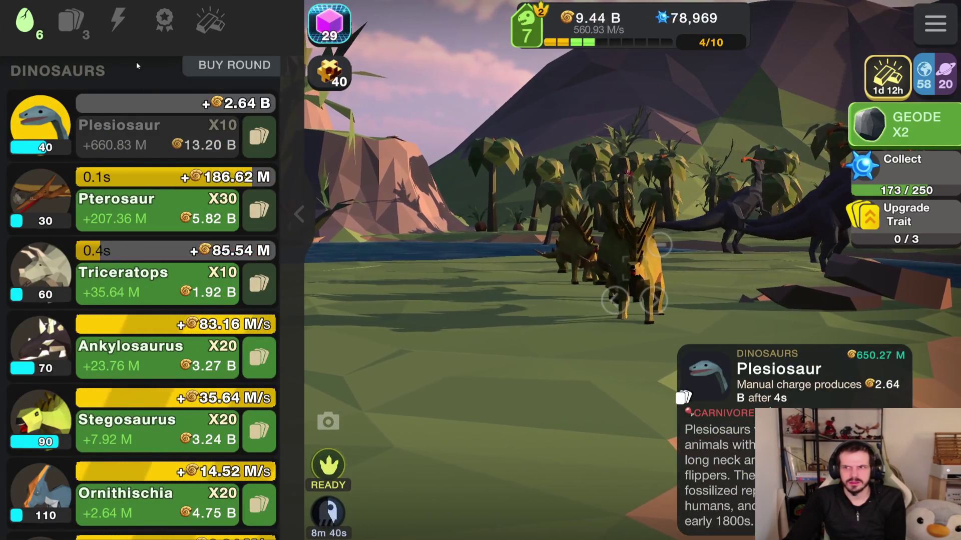
- Rank up the Duckbills, Flat Teeth and Ossification traits
{"action": "left_click", "coordinate": [75, 22]}
{"action": "left_click", "coordinate": [48, 150]}
{"action": "left_click", "coordinate": [480, 481]}
{"action": "left_click", "coordinate": [162, 200]}
{"action": "left_click", "coordinate": [480, 480]}
{"action": "left_click", "coordinate": [224, 170]}
{"action": "left_click", "coordinate": [481, 481]}
{"action": "left_click", "coordinate": [70, 22]}
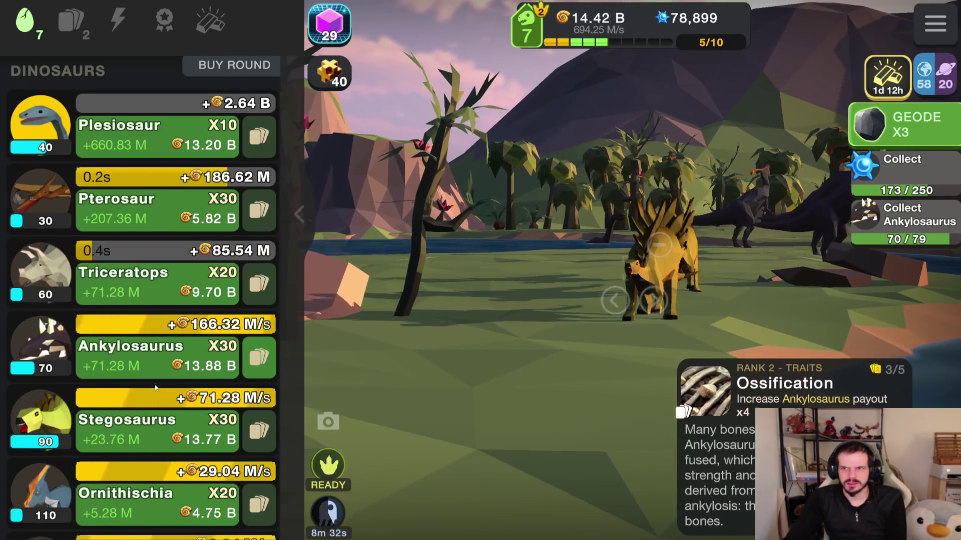
{"action": "scroll", "coordinate": [155, 387], "scroll_direction": "down", "scroll_amount": 2}
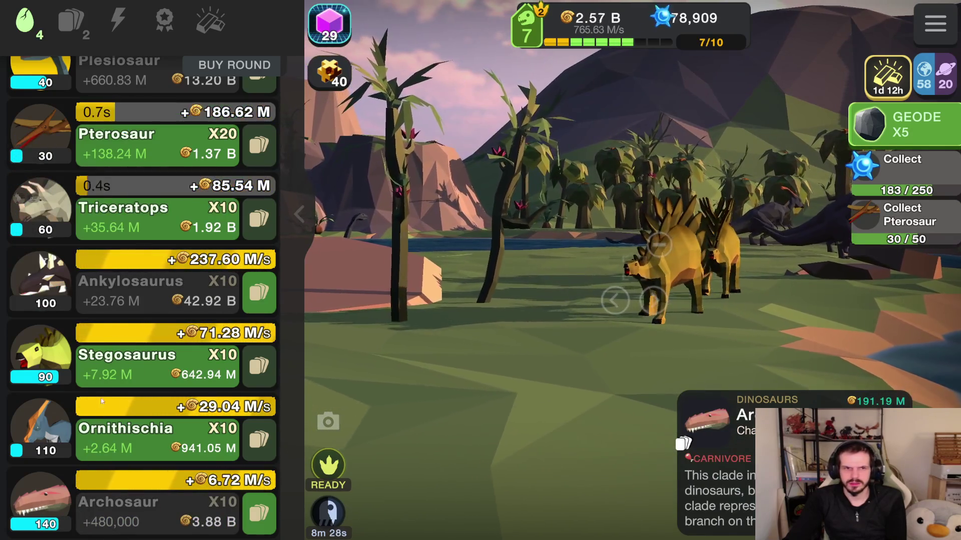
- Buy more Ornithischia and Triceratops until the rank bar fills to 10/10
{"action": "scroll", "coordinate": [145, 223], "scroll_direction": "up", "scroll_amount": 2}
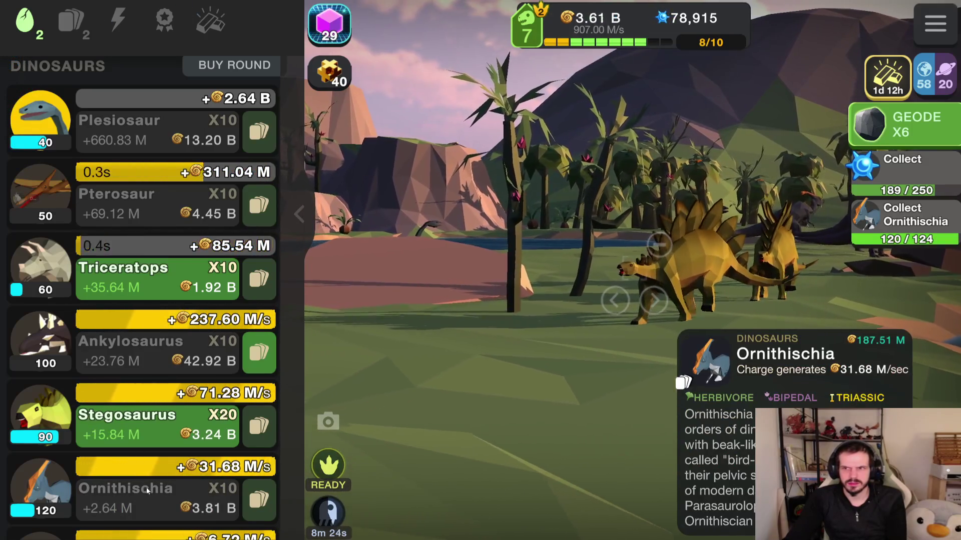
{"action": "scroll", "coordinate": [147, 491], "scroll_direction": "down", "scroll_amount": 2}
{"action": "left_click", "coordinate": [146, 450]}
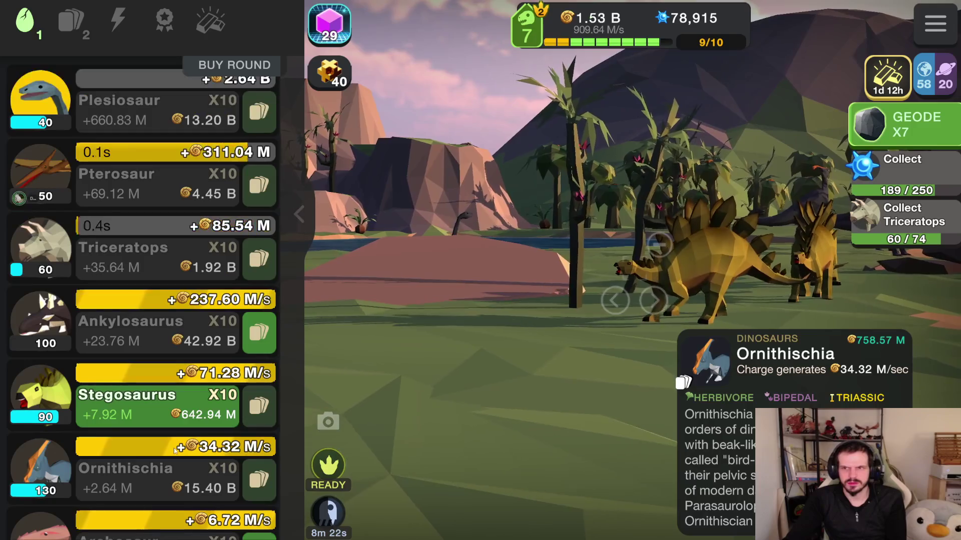
{"action": "left_click", "coordinate": [142, 225]}
{"action": "scroll", "coordinate": [181, 273], "scroll_direction": "up", "scroll_amount": 2}
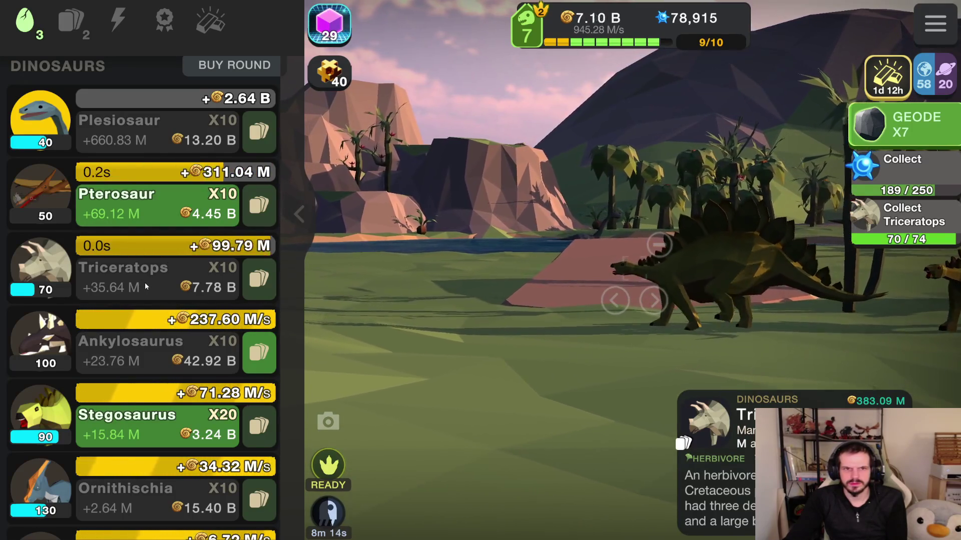
{"action": "left_click", "coordinate": [145, 285]}
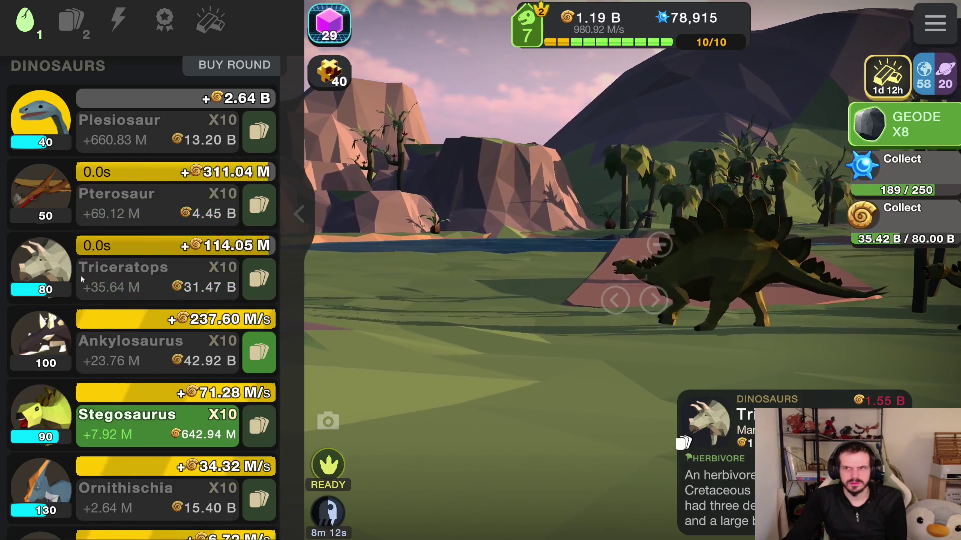
{"action": "scroll", "coordinate": [231, 304], "scroll_direction": "up", "scroll_amount": 1}
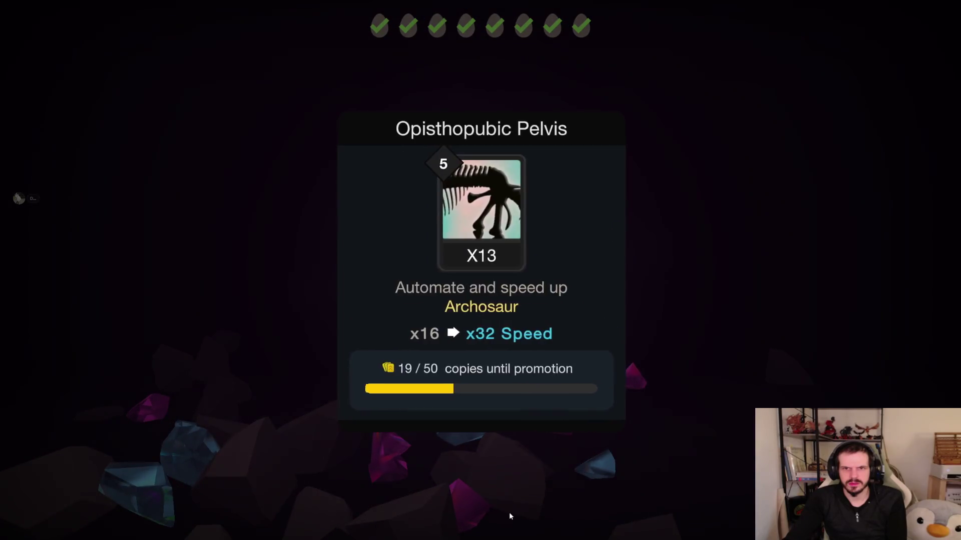
- Dismiss the previous rewards and open the next geode
{"action": "left_click", "coordinate": [521, 512]}
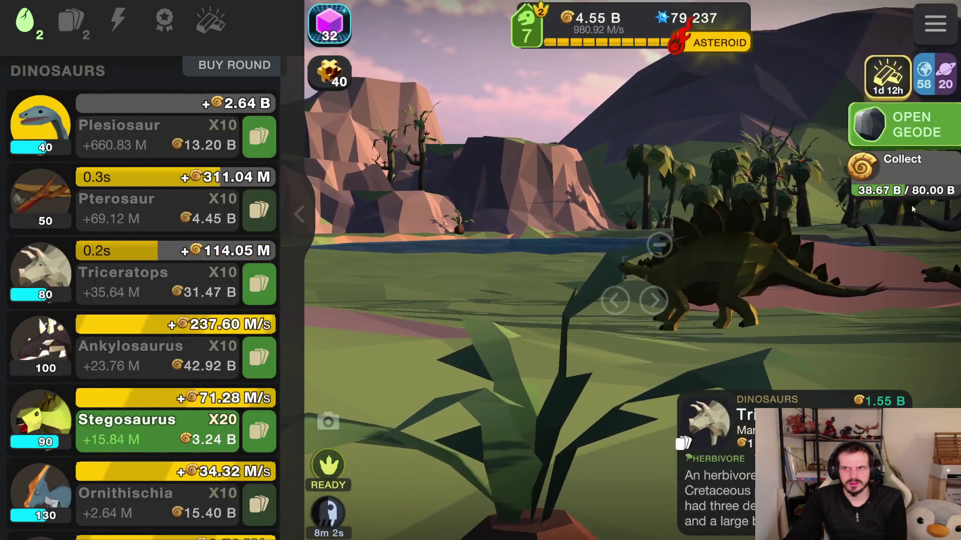
{"action": "left_click", "coordinate": [908, 123]}
{"action": "left_click", "coordinate": [482, 516]}
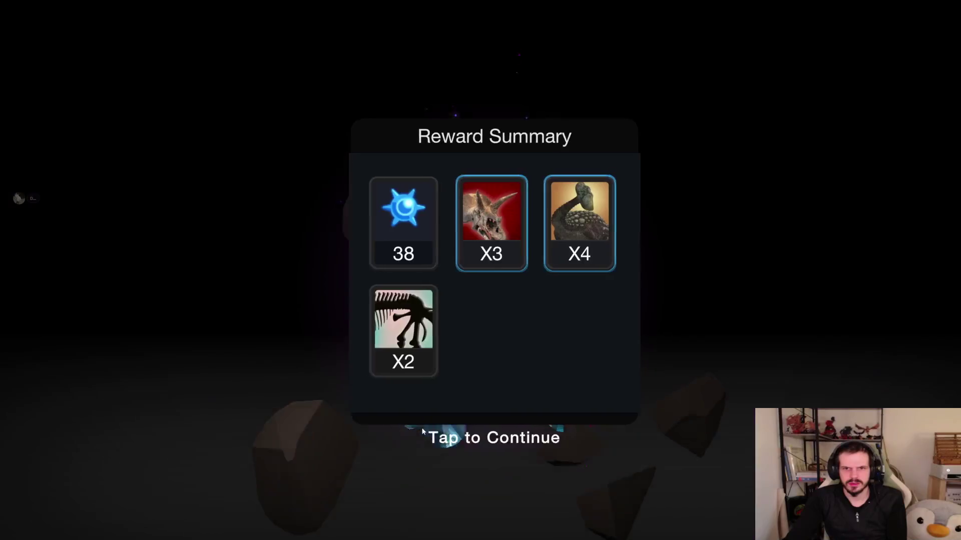
{"action": "left_click", "coordinate": [419, 428]}
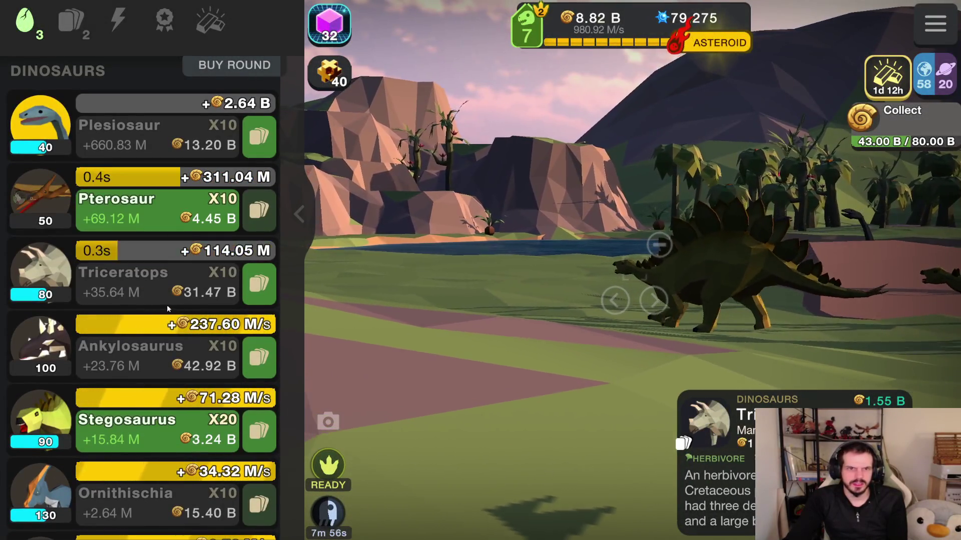
- Raise Pterosaur to 60 and Stegosaurus to 110, then pan the evolution tree
{"action": "left_click", "coordinate": [140, 210]}
{"action": "scroll", "coordinate": [160, 362], "scroll_direction": "down", "scroll_amount": 1}
{"action": "left_click", "coordinate": [155, 375]}
{"action": "scroll", "coordinate": [192, 405], "scroll_direction": "up", "scroll_amount": 1}
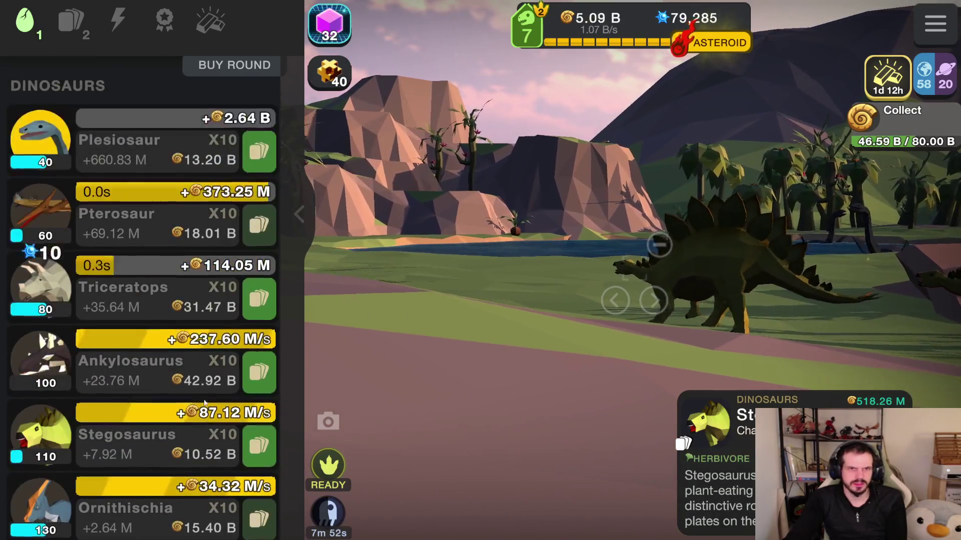
{"action": "scroll", "coordinate": [233, 307], "scroll_direction": "down", "scroll_amount": 1}
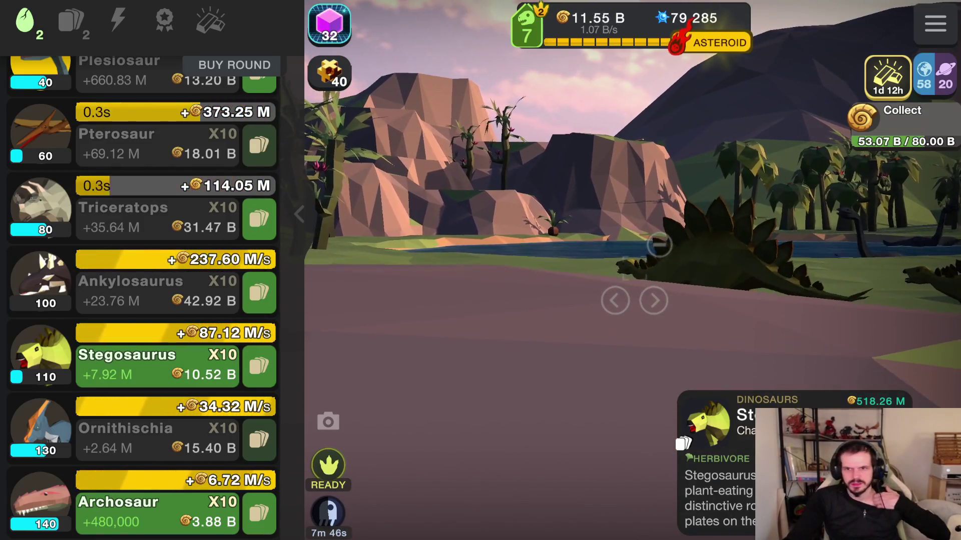
{"action": "scroll", "coordinate": [660, 245], "scroll_direction": "down", "scroll_amount": 3}
{"action": "left_click_drag", "start_coordinate": [420, 221], "coordinate": [543, 184]}
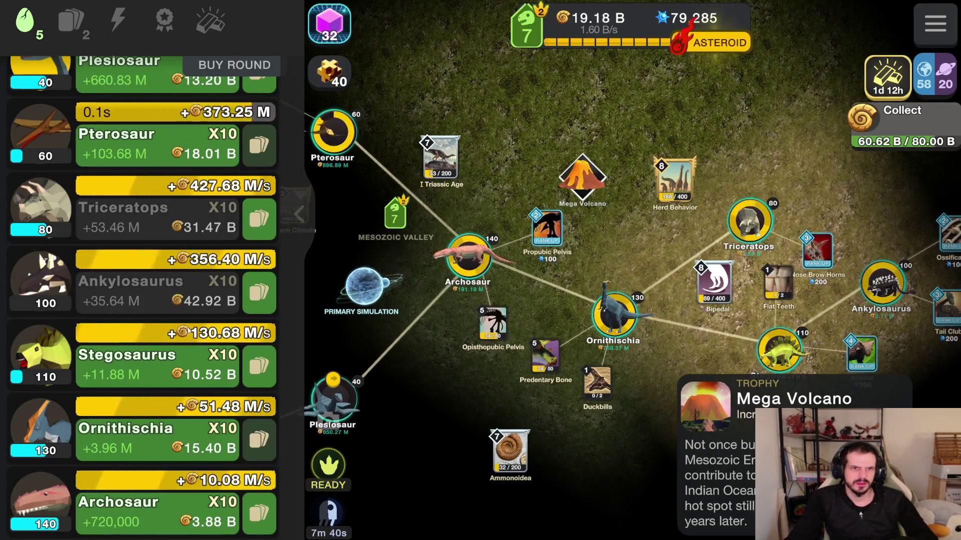
- Buy more Stegosaurus from the dinosaur list
{"action": "scroll", "coordinate": [129, 351], "scroll_direction": "down", "scroll_amount": 1}
{"action": "scroll", "coordinate": [129, 351], "scroll_direction": "up", "scroll_amount": 3}
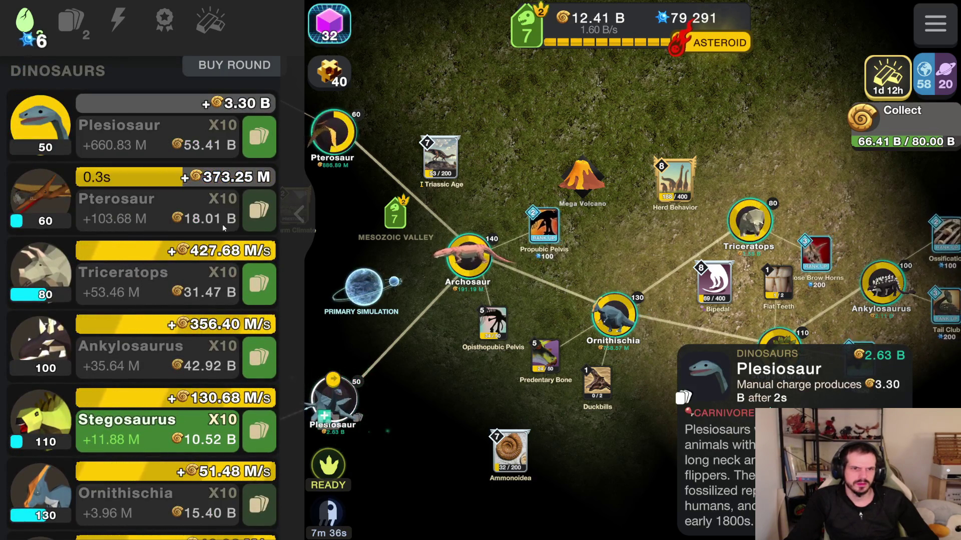
{"action": "scroll", "coordinate": [190, 265], "scroll_direction": "down", "scroll_amount": 1}
{"action": "left_click", "coordinate": [140, 383]}
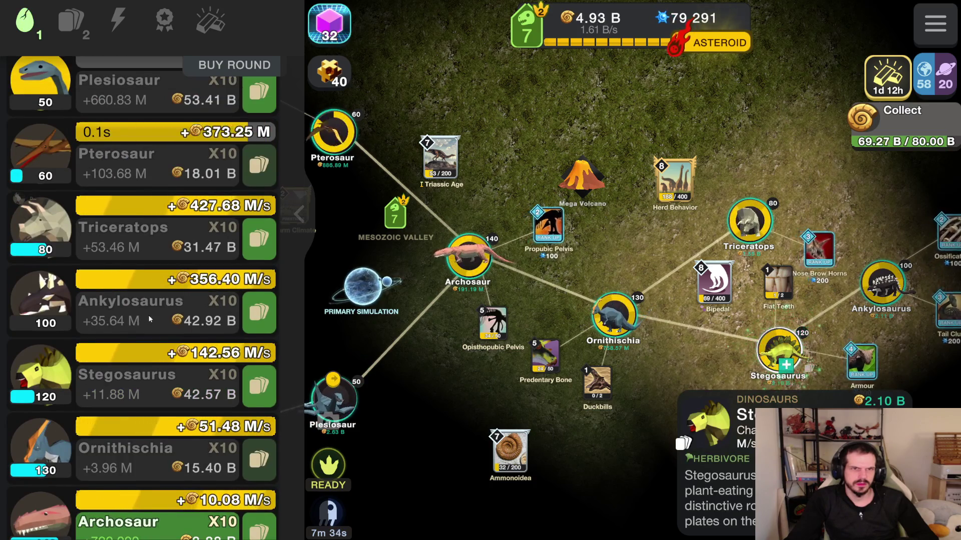
- Open the ready geode and trigger the asteroid extinction
{"action": "scroll", "coordinate": [151, 318], "scroll_direction": "down", "scroll_amount": 1}
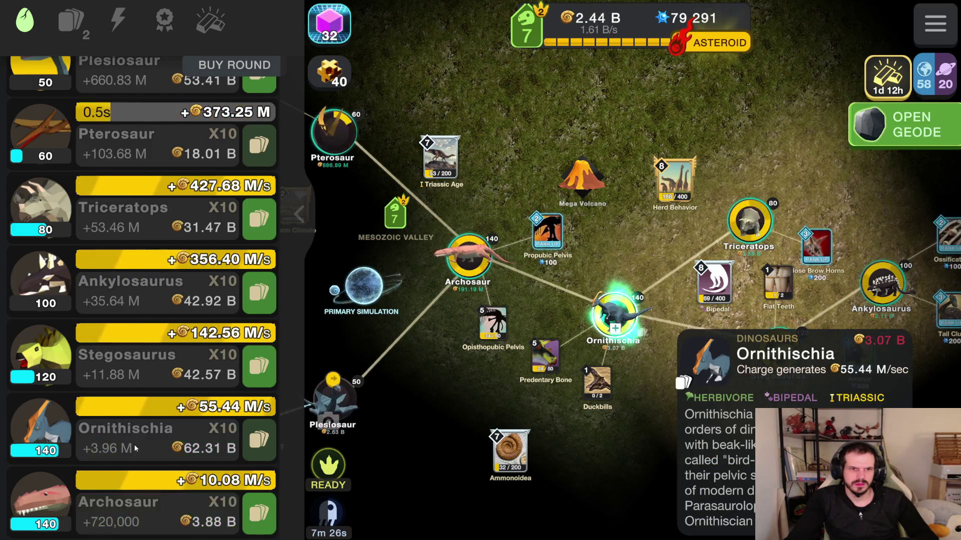
{"action": "left_click", "coordinate": [931, 116]}
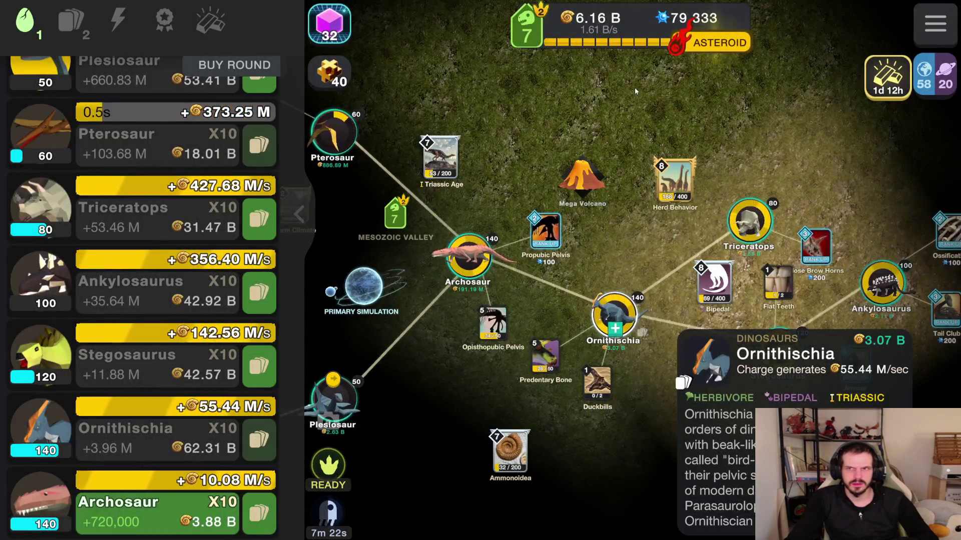
{"action": "left_click", "coordinate": [715, 43]}
{"action": "left_click", "coordinate": [560, 380]}
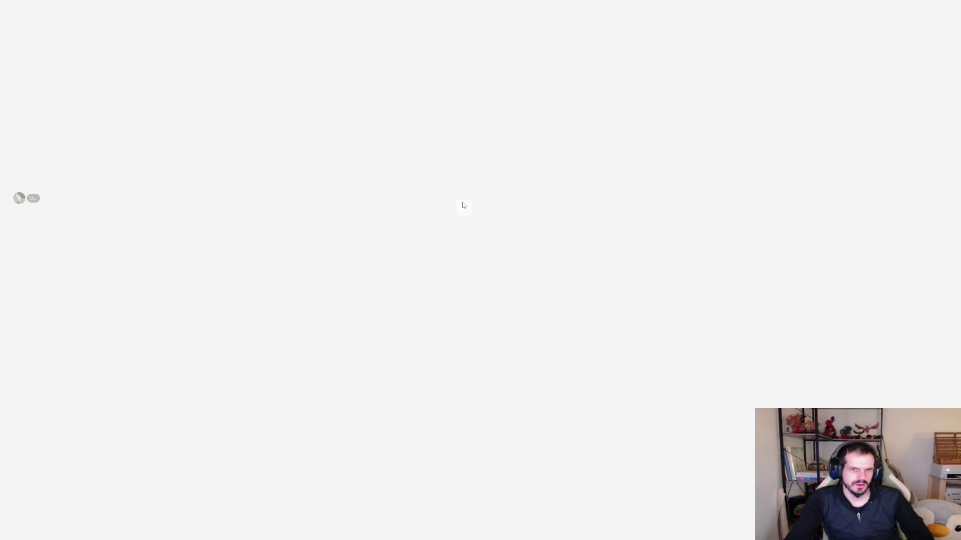
- Acknowledge the rank 8 extinction notice and open its reward geode
{"action": "left_click", "coordinate": [476, 383]}
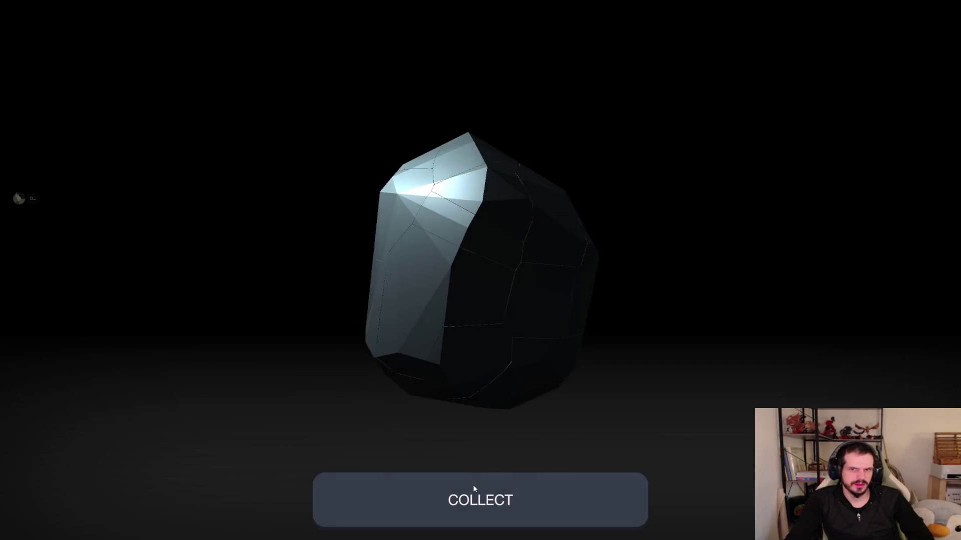
{"action": "left_click", "coordinate": [474, 487]}
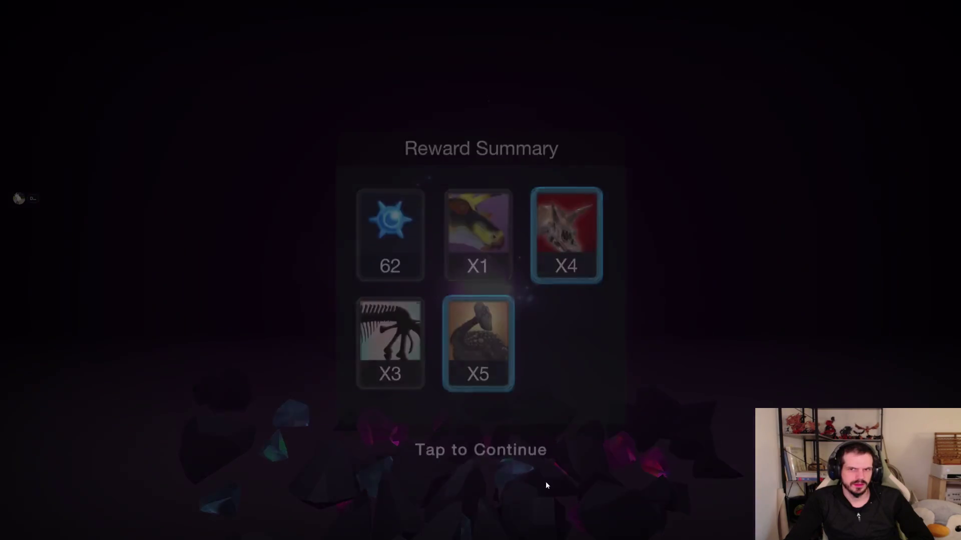
{"action": "left_click", "coordinate": [545, 484]}
- Rebuy the first rounds of Archosaur and each unlocked dinosaur through Plesiosaur
{"action": "left_click", "coordinate": [33, 226]}
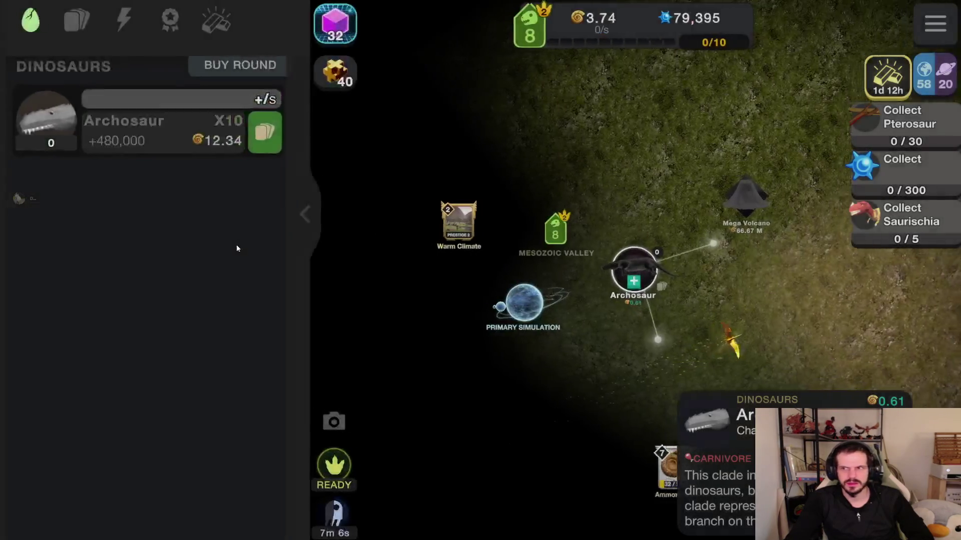
{"action": "left_click", "coordinate": [289, 258]}
{"action": "left_click", "coordinate": [19, 220]}
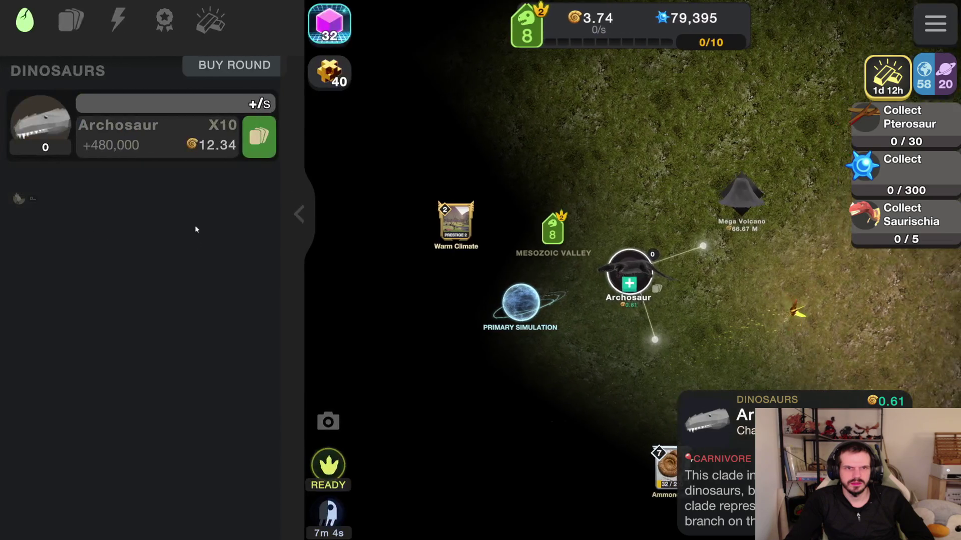
{"action": "left_click", "coordinate": [434, 136]}
{"action": "left_click", "coordinate": [485, 148]}
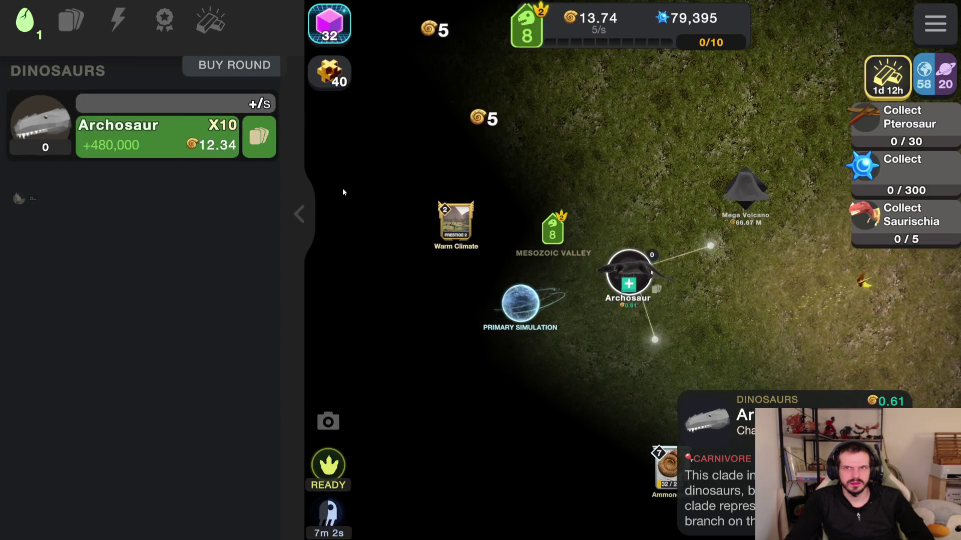
{"action": "left_click", "coordinate": [191, 153]}
{"action": "left_click", "coordinate": [166, 136]}
{"action": "left_click", "coordinate": [165, 136]}
{"action": "left_click", "coordinate": [165, 136]}
{"action": "left_click", "coordinate": [164, 135]}
{"action": "left_click", "coordinate": [164, 135]}
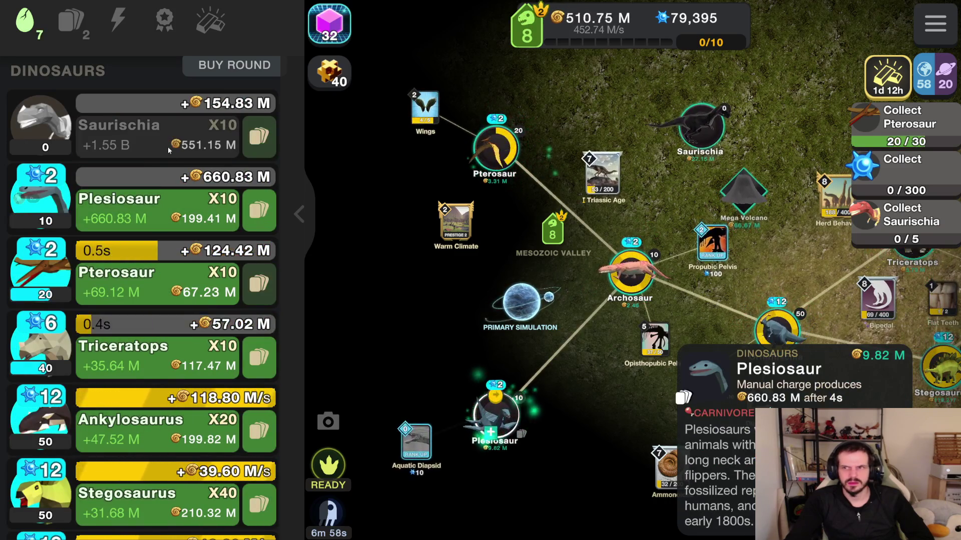
- Raise Saurischia to 20, Plesiosaur to 30 and Pterosaur to 50
{"action": "scroll", "coordinate": [139, 250], "scroll_direction": "down", "scroll_amount": 2}
{"action": "scroll", "coordinate": [139, 250], "scroll_direction": "down", "scroll_amount": 1}
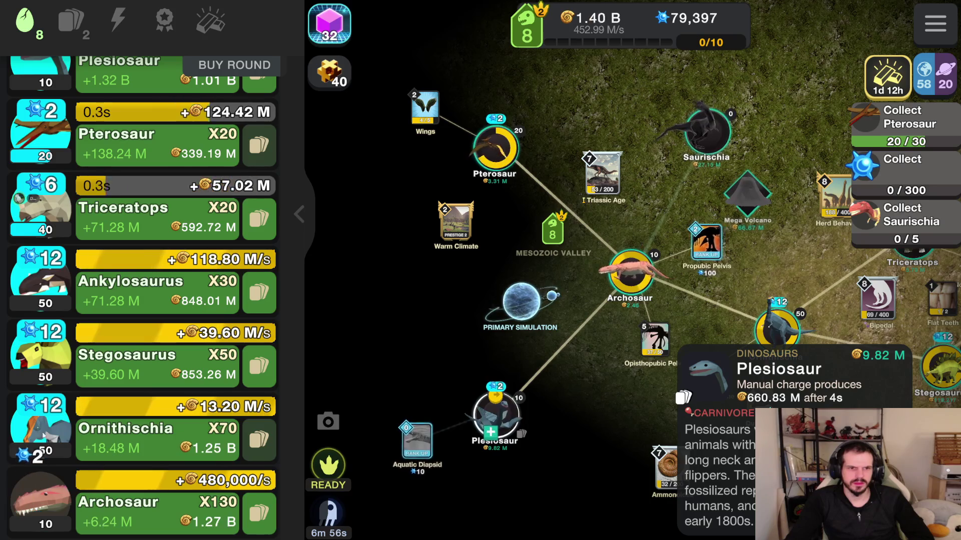
{"action": "scroll", "coordinate": [55, 163], "scroll_direction": "up", "scroll_amount": 3}
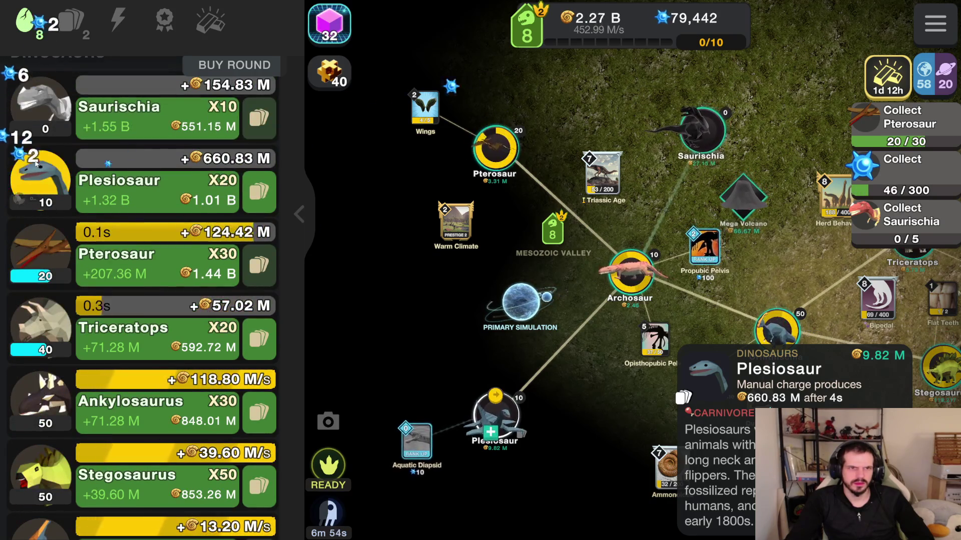
{"action": "left_click", "coordinate": [177, 143]}
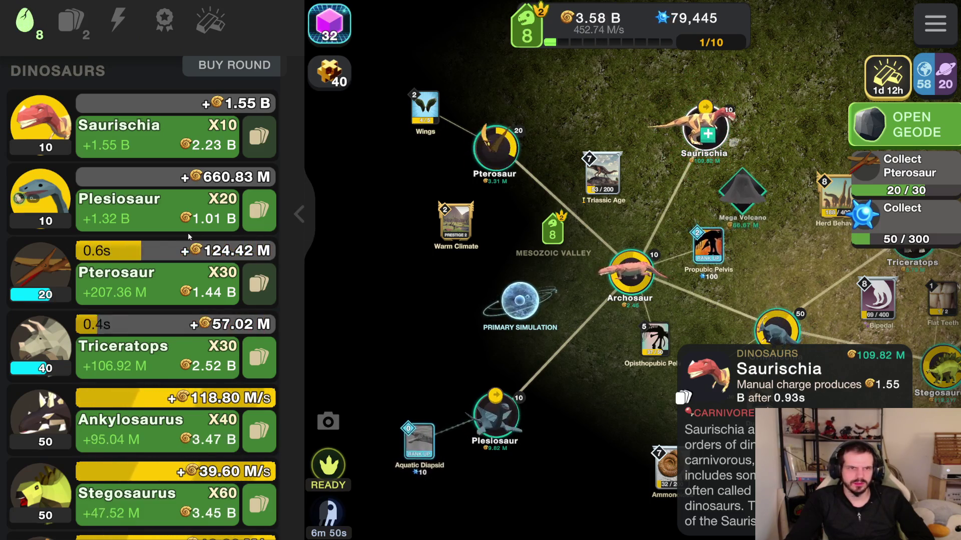
{"action": "left_click", "coordinate": [165, 142]}
{"action": "left_click", "coordinate": [167, 220]}
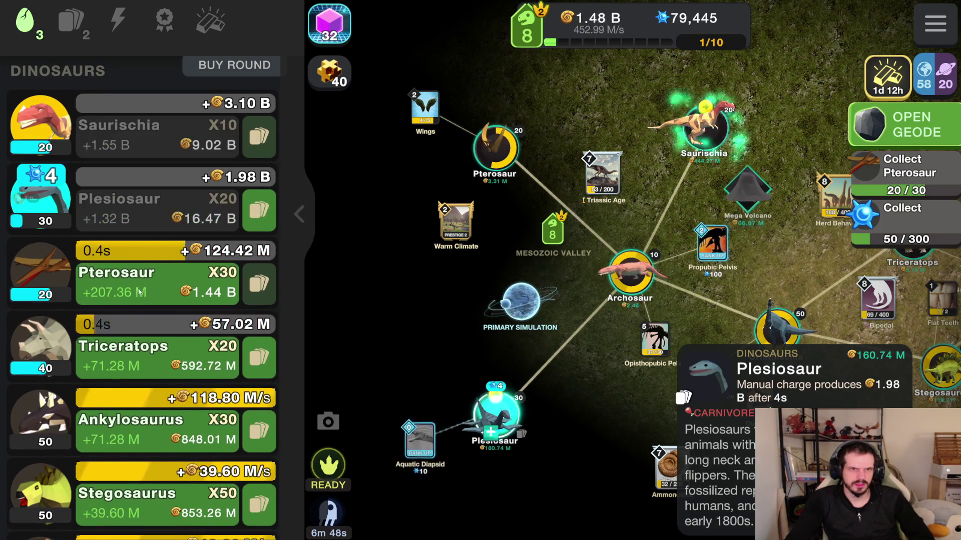
{"action": "left_click", "coordinate": [158, 288]}
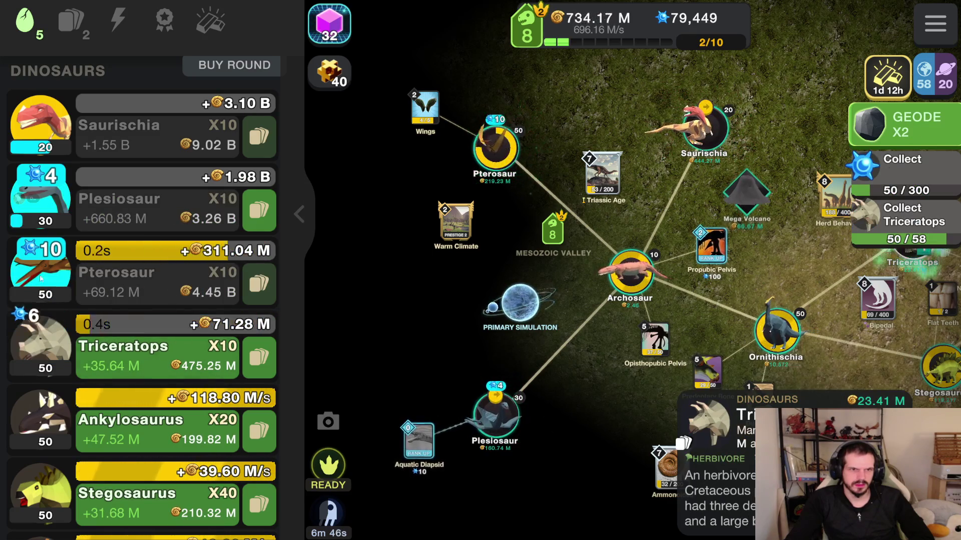
- Raise Ankylosaurus to 80 and Ornithischia to 120, then start the Ankylosaurus photo mission
{"action": "left_click", "coordinate": [147, 425]}
{"action": "scroll", "coordinate": [147, 424], "scroll_direction": "down", "scroll_amount": 3}
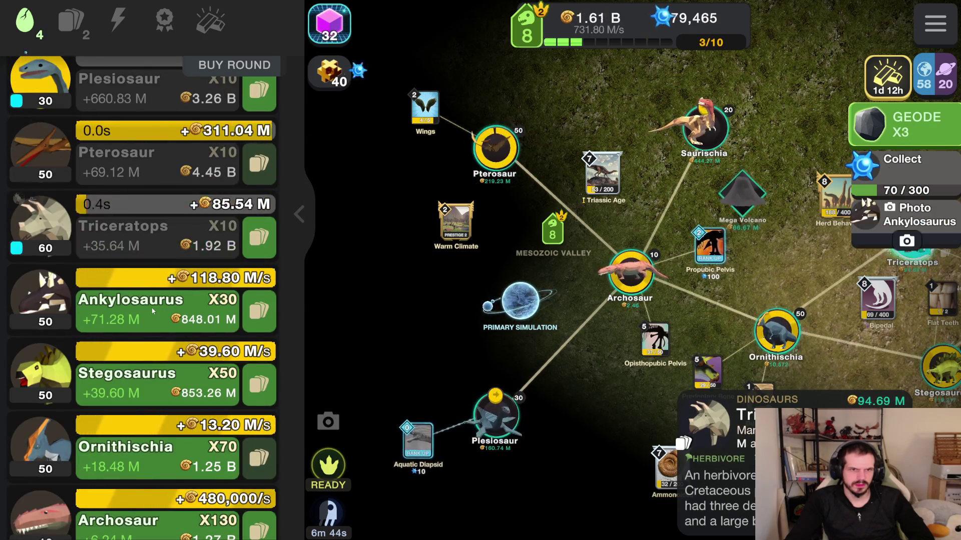
{"action": "left_click", "coordinate": [154, 470]}
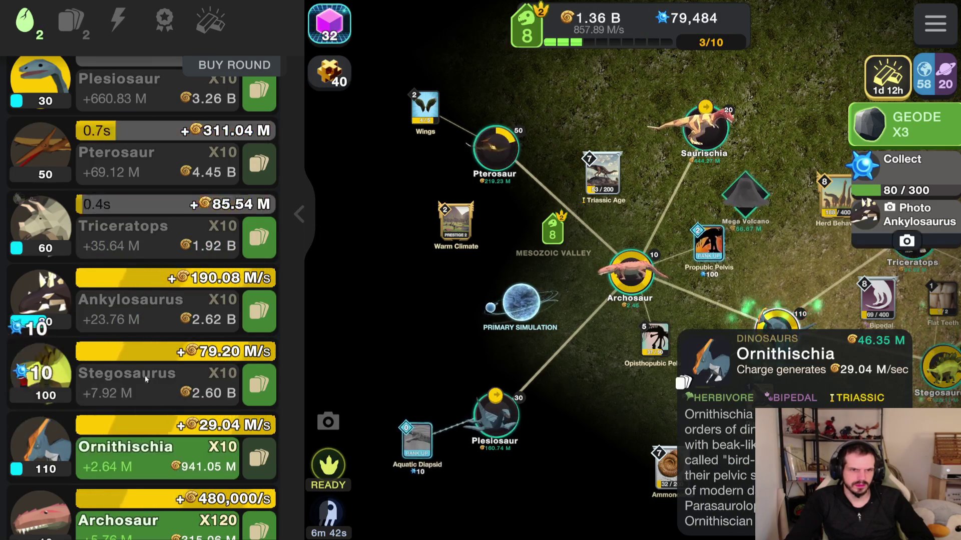
{"action": "scroll", "coordinate": [142, 374], "scroll_direction": "down", "scroll_amount": 1}
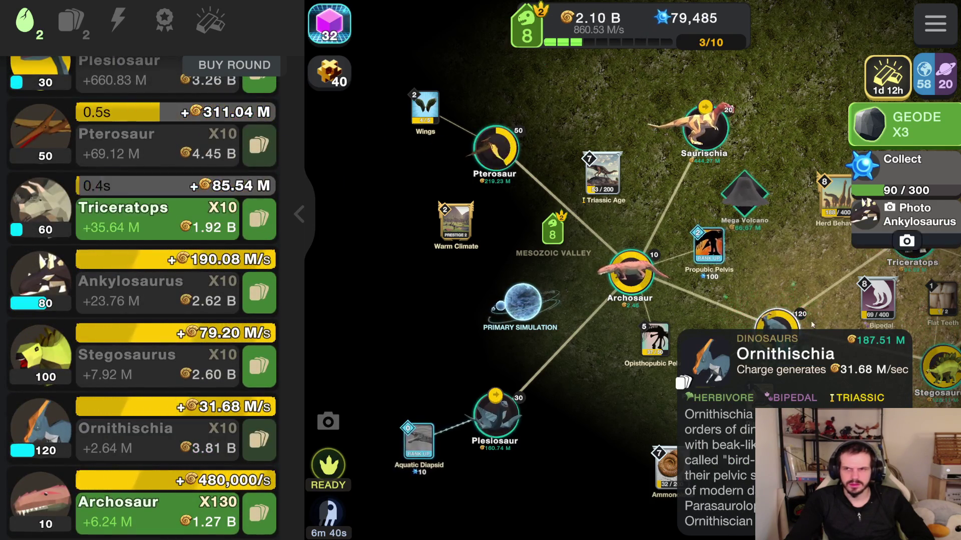
{"action": "left_click", "coordinate": [896, 241]}
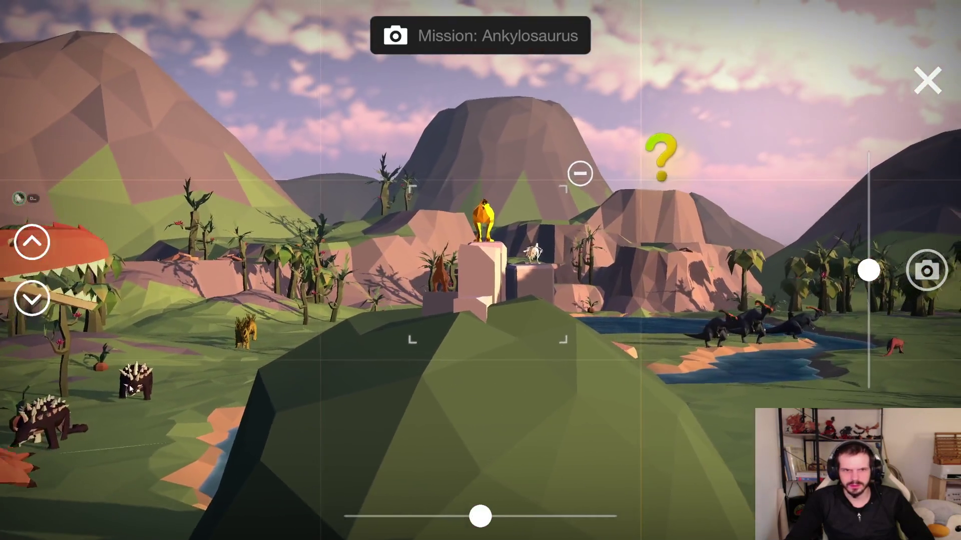
- Photograph the ankylosaurus to finish the mission, then rank up Aquatic Diapsid and Propubic Pelvis traits
{"action": "left_click", "coordinate": [131, 388]}
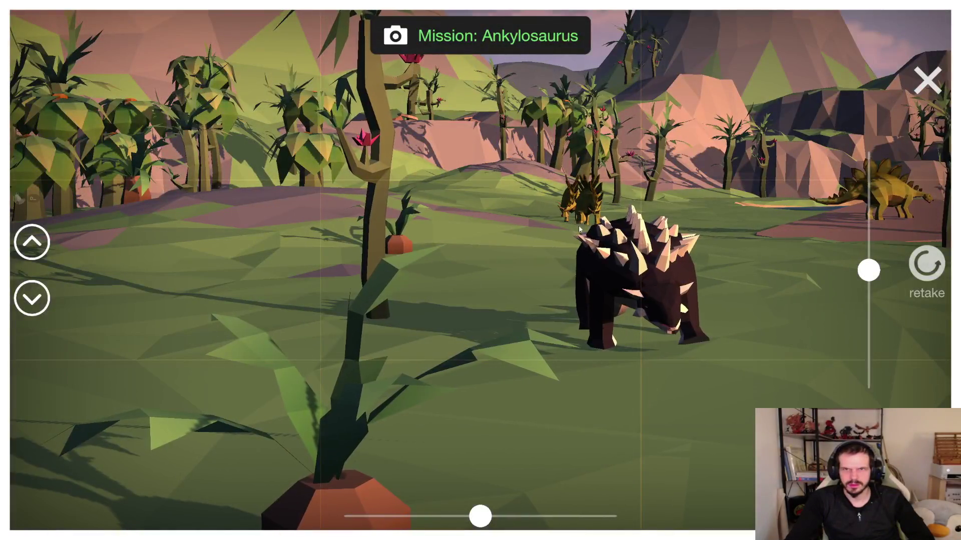
{"action": "left_click", "coordinate": [927, 80]}
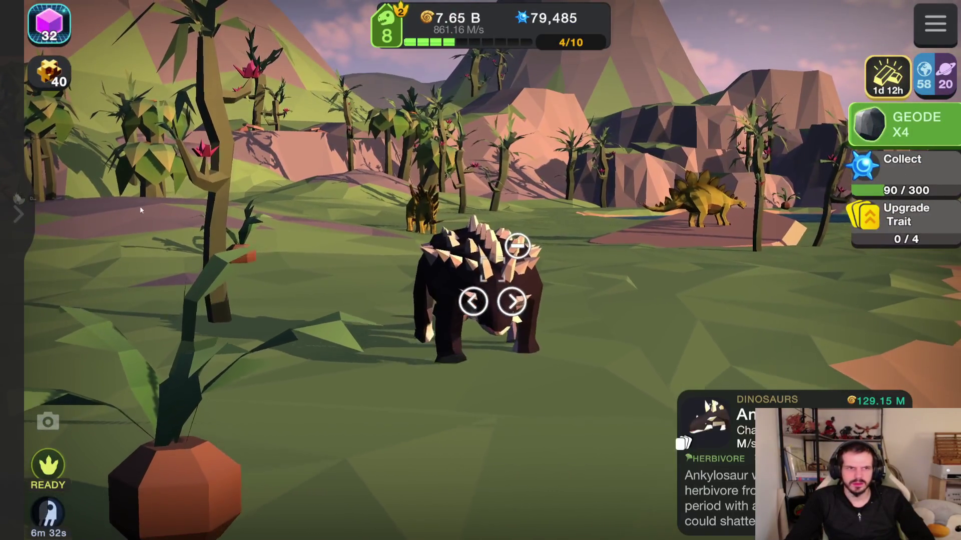
{"action": "left_click", "coordinate": [18, 215]}
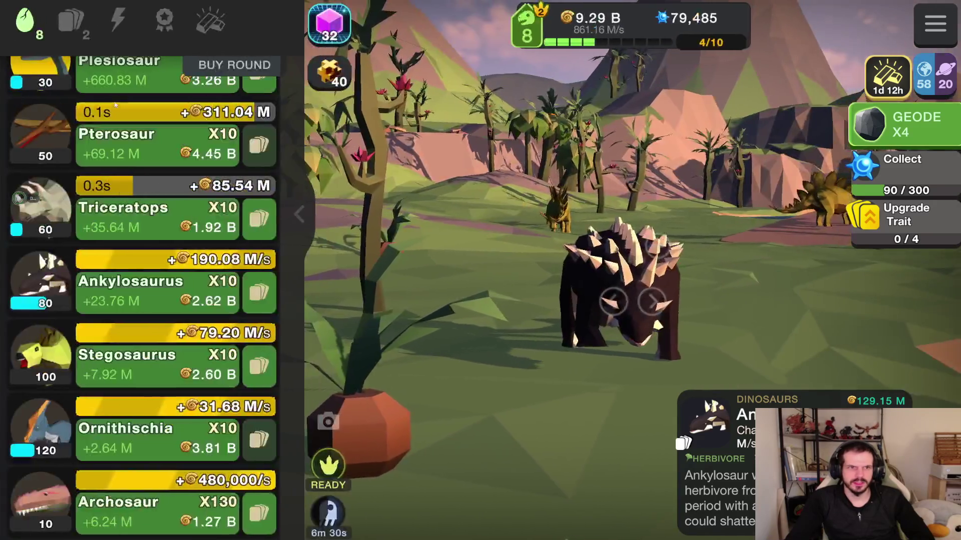
{"action": "left_click", "coordinate": [70, 22]}
{"action": "left_click", "coordinate": [234, 65]}
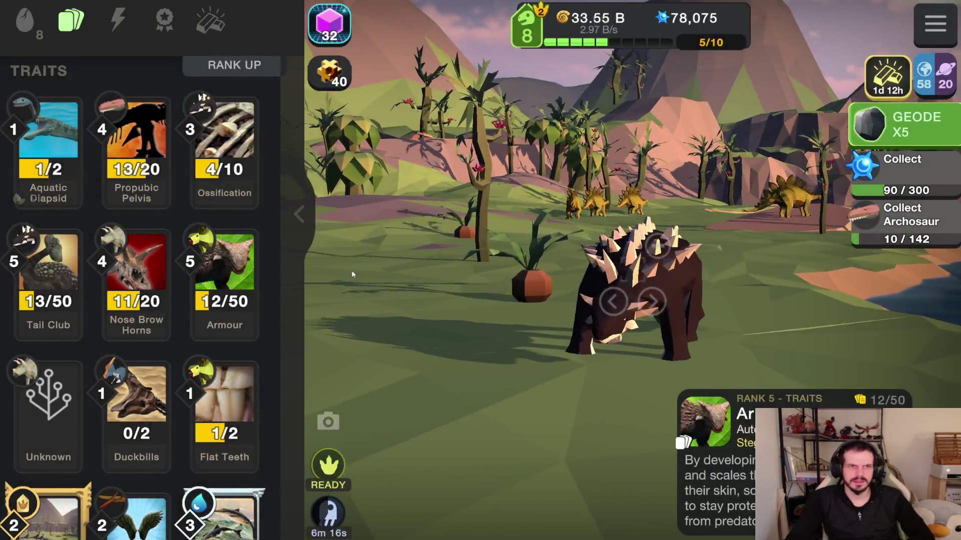
- Raise Archosaur to 160, Stegosaurus to 120, Ornithischia to 140 and Ankylosaurus to 100
{"action": "left_click", "coordinate": [18, 26]}
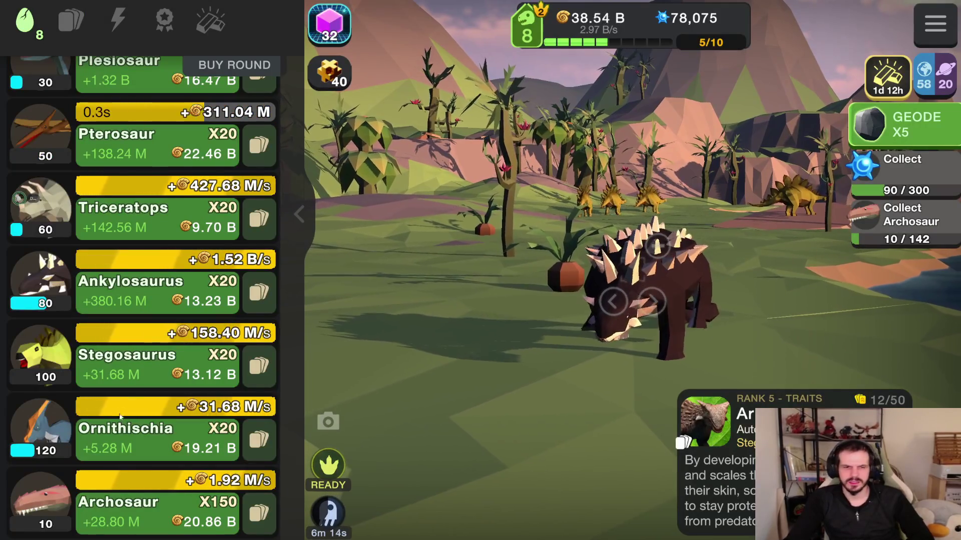
{"action": "left_click", "coordinate": [50, 518]}
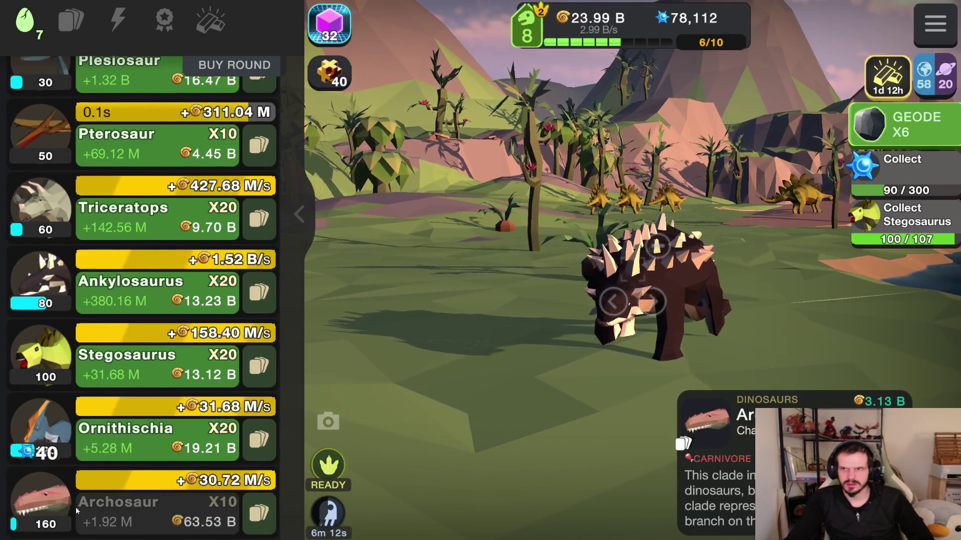
{"action": "left_click", "coordinate": [152, 372]}
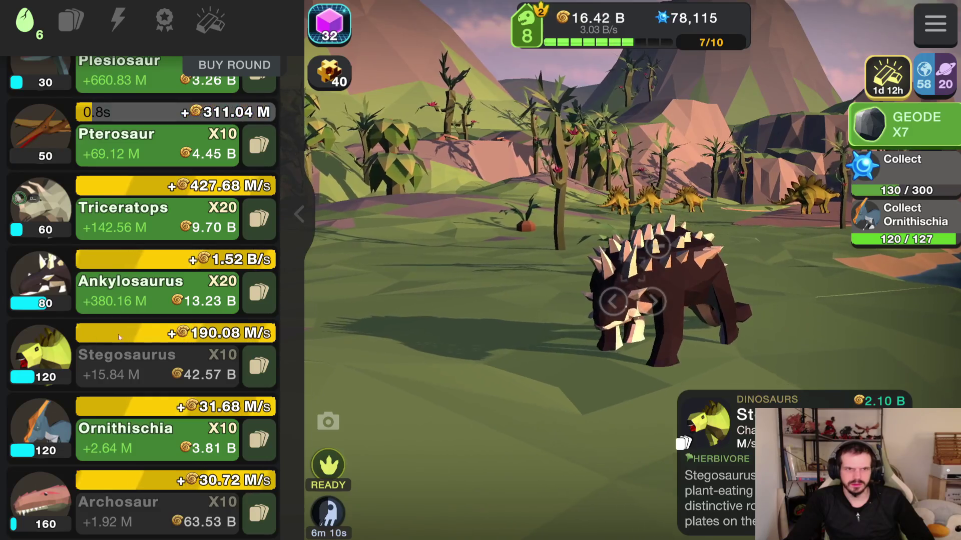
{"action": "left_click", "coordinate": [716, 289]}
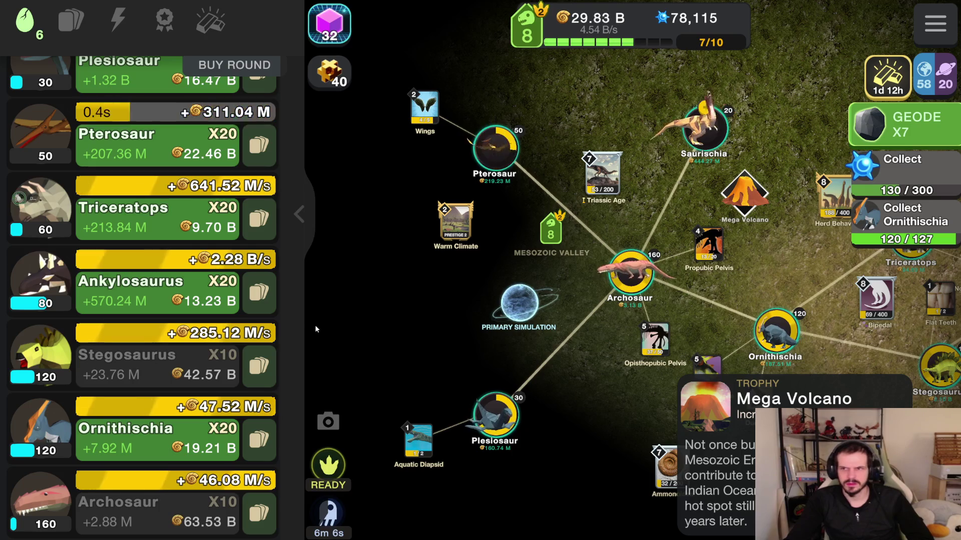
{"action": "left_click", "coordinate": [131, 441]}
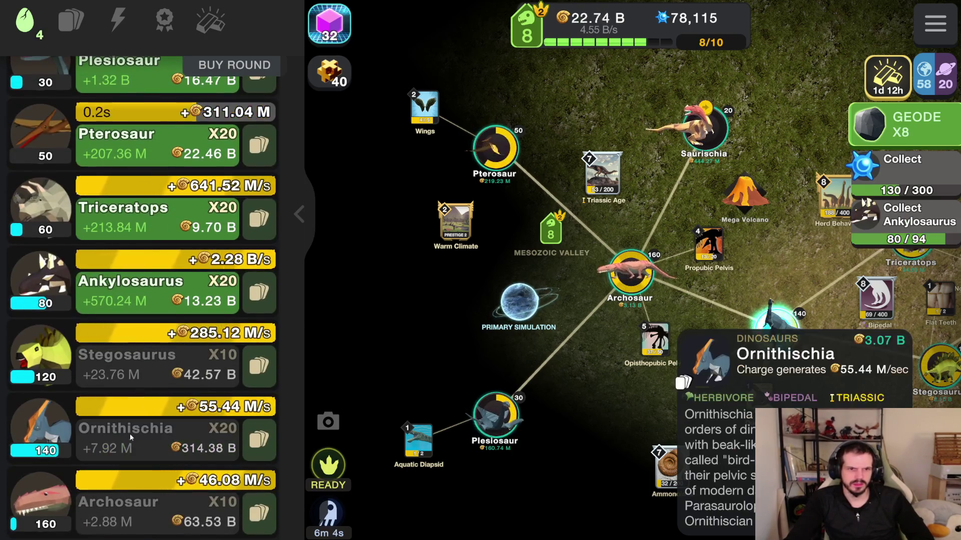
{"action": "left_click", "coordinate": [92, 317]}
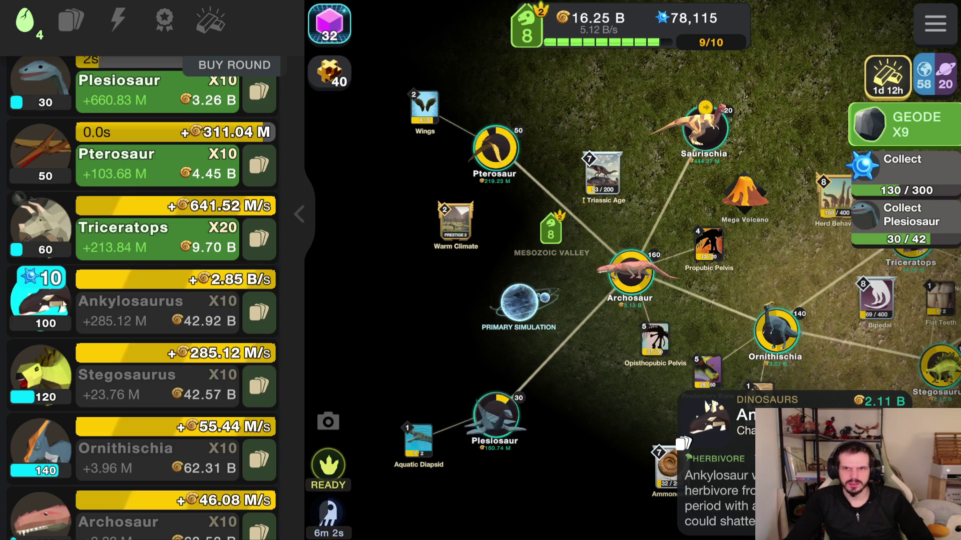